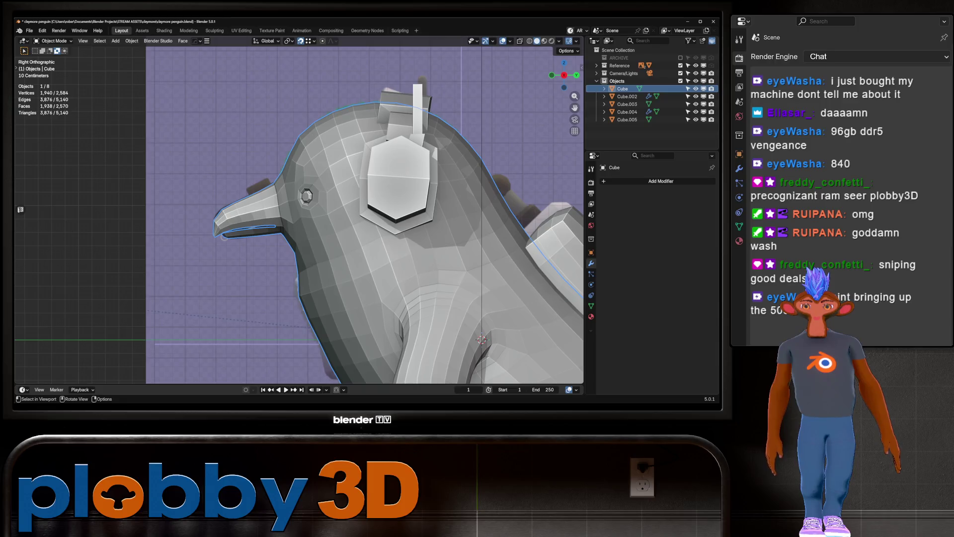
In Edit Mode, select the upper and lower beak face loops, grown to the whole beak but excluding its base.
scroll(223, 236, up, 4)
key(Tab)
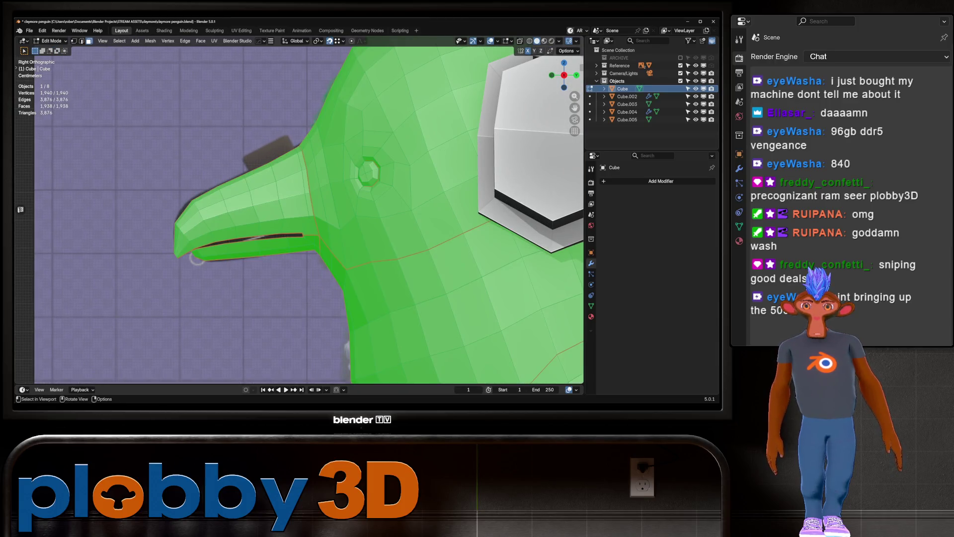
key(alt+a)
alt+click(192, 221)
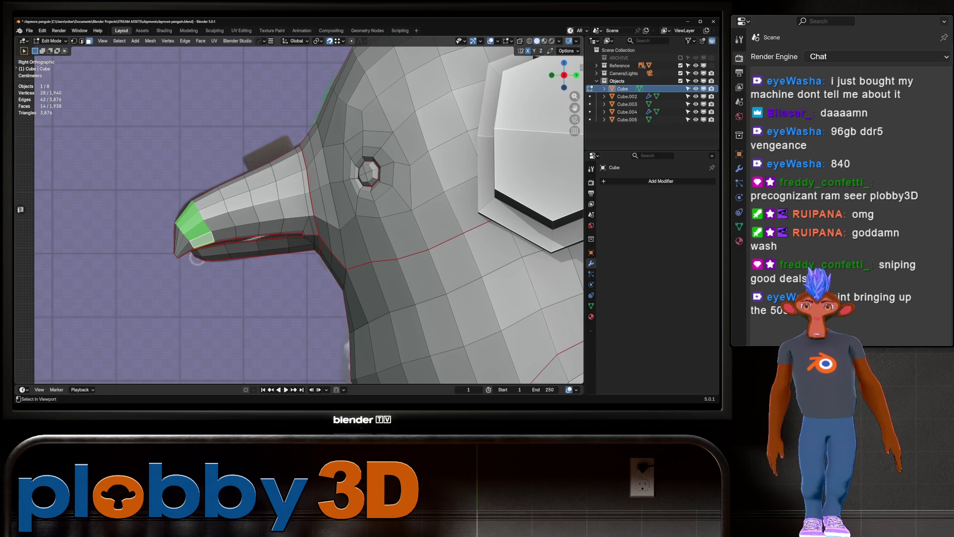
alt+shift+click(214, 251)
key(ctrl+KP_Add)
key(ctrl+KP_Add)
key(ctrl+KP_Add)
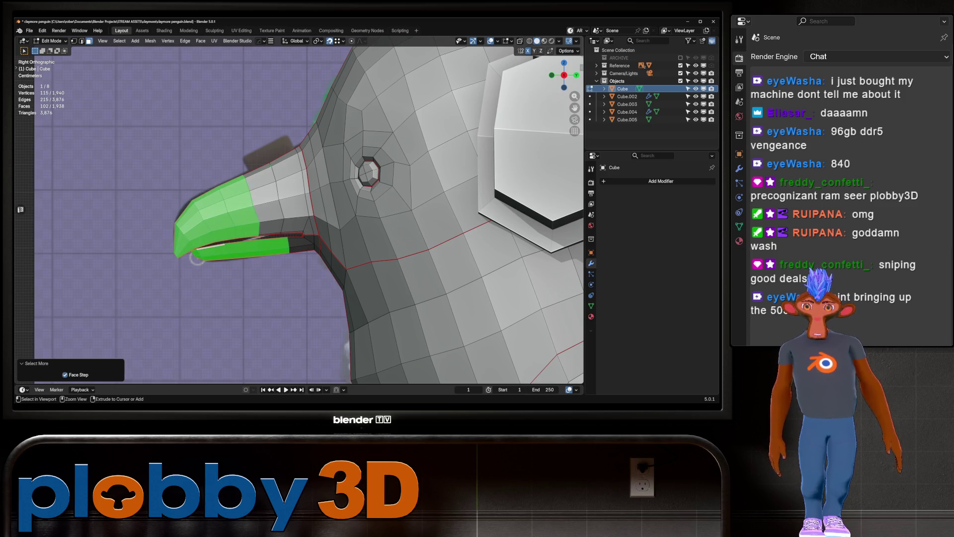
key(ctrl+KP_Add)
key(ctrl+KP_Subtract)
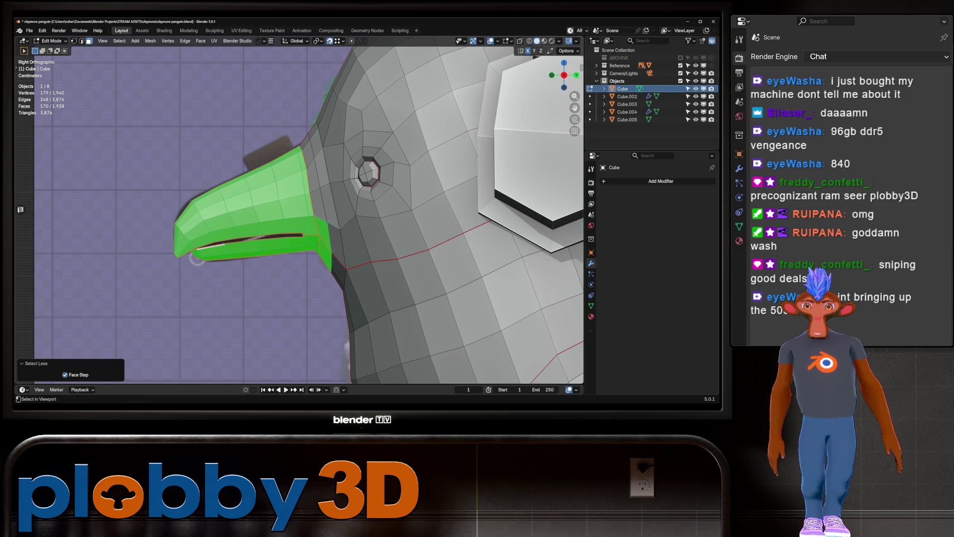
key(ctrl+z)
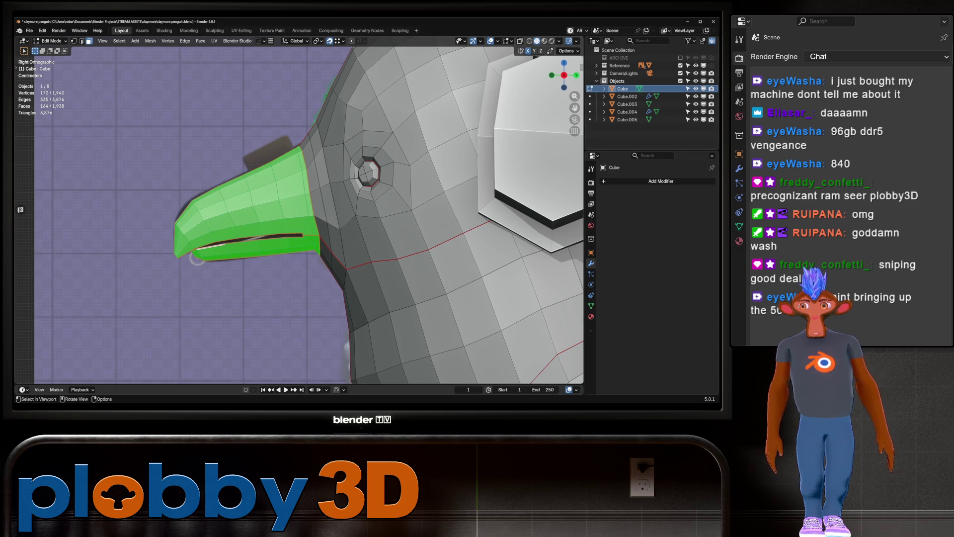
scroll(548, 358, down, 3)
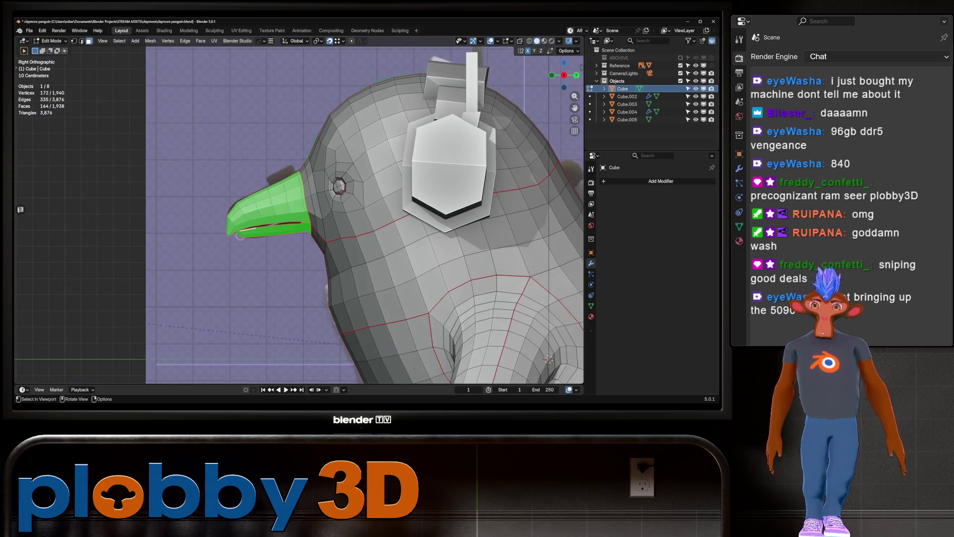
Orbit and zoom around the head, shrinking and regrowing the beak selection by one ring to confirm it.
mouse_move(298, 214)
middle_down()
mouse_move(318, 209)
mouse_move(269, 221)
middle_up()
scroll(298, 213, up, 3)
middle_drag(197, 313, 124, 309)
scroll(298, 214, down, 2)
middle_drag(298, 213, 268, 215)
scroll(298, 214, down, 3)
scroll(298, 214, up, 3)
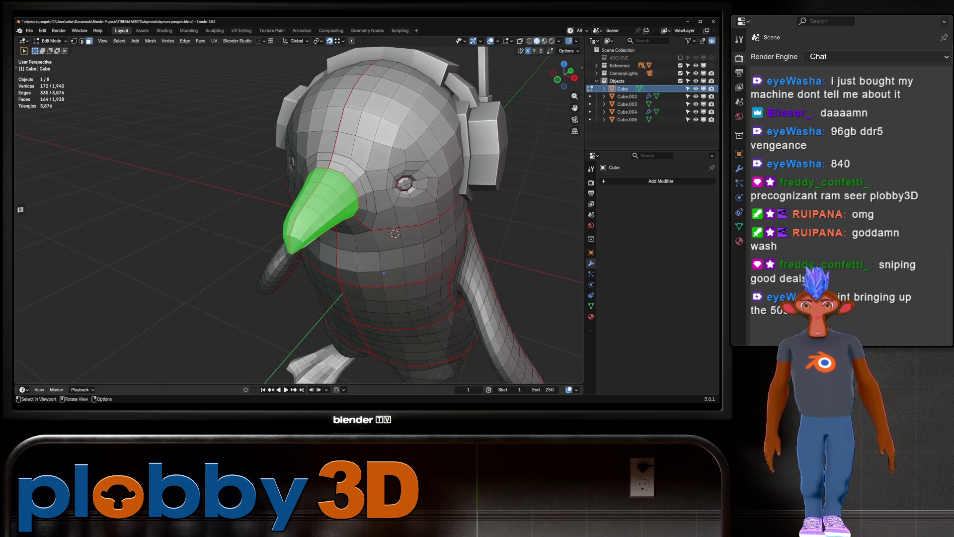
scroll(384, 273, down, 2)
scroll(437, 323, up, 3)
middle_drag(384, 273, 489, 373)
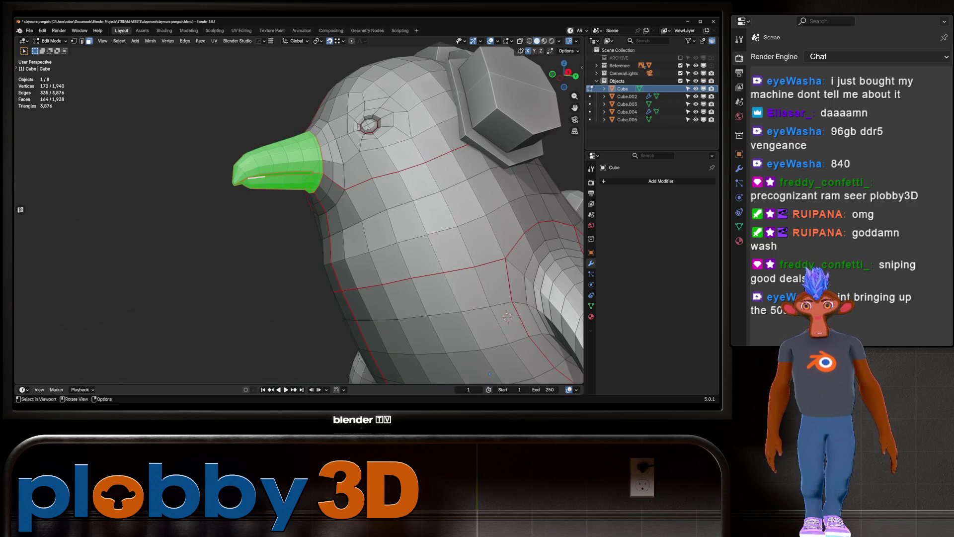
key(ctrl+KP_Subtract)
key(ctrl+KP_Add)
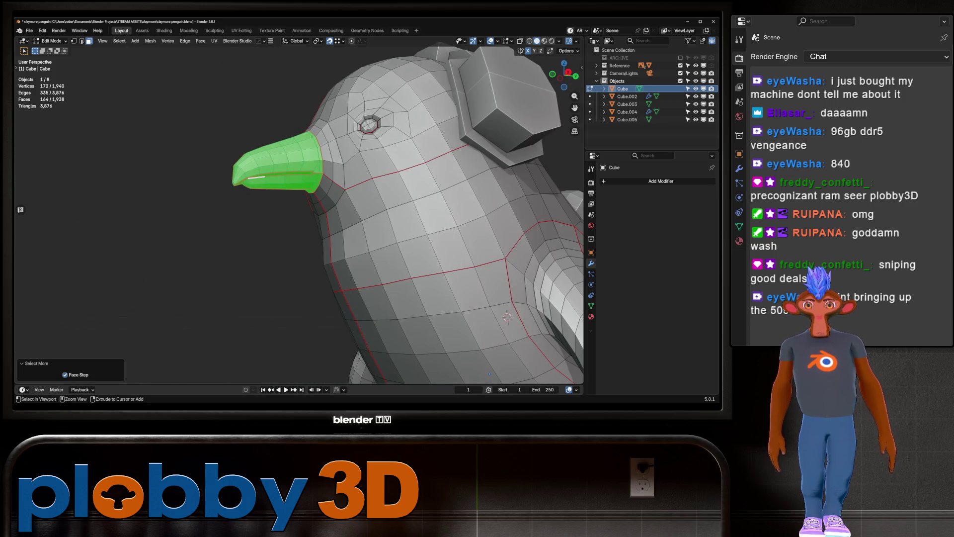
Recheck the beak from frontal and side views, then show the penguin's Material Properties.
mouse_move(489, 374)
middle_down()
mouse_move(391, 295)
mouse_move(428, 303)
mouse_move(397, 278)
mouse_move(358, 278)
middle_up()
scroll(391, 295, down, 6)
scroll(397, 298, up, 5)
scroll(428, 303, up, 2)
scroll(398, 278, down, 5)
scroll(298, 208, up, 6)
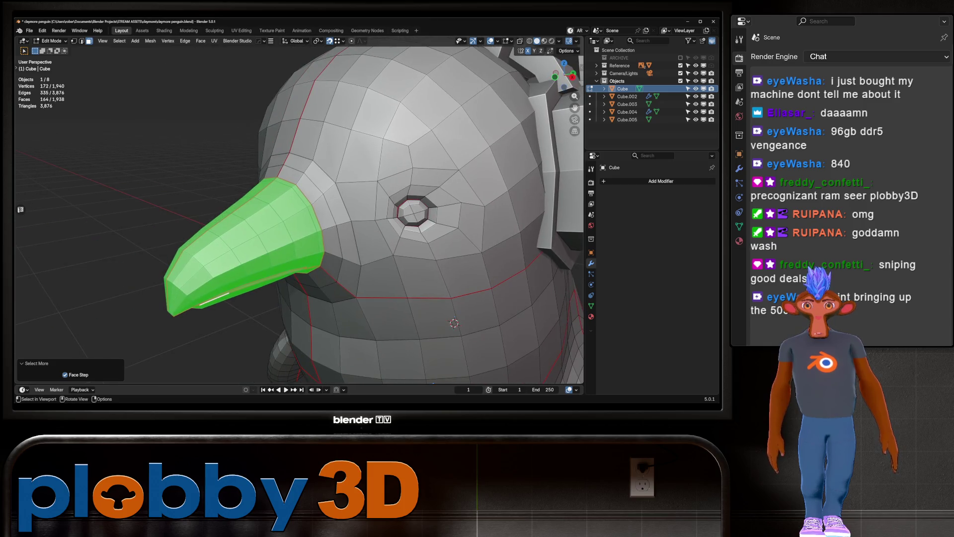
scroll(298, 208, down, 4)
middle_drag(298, 209, 264, 209)
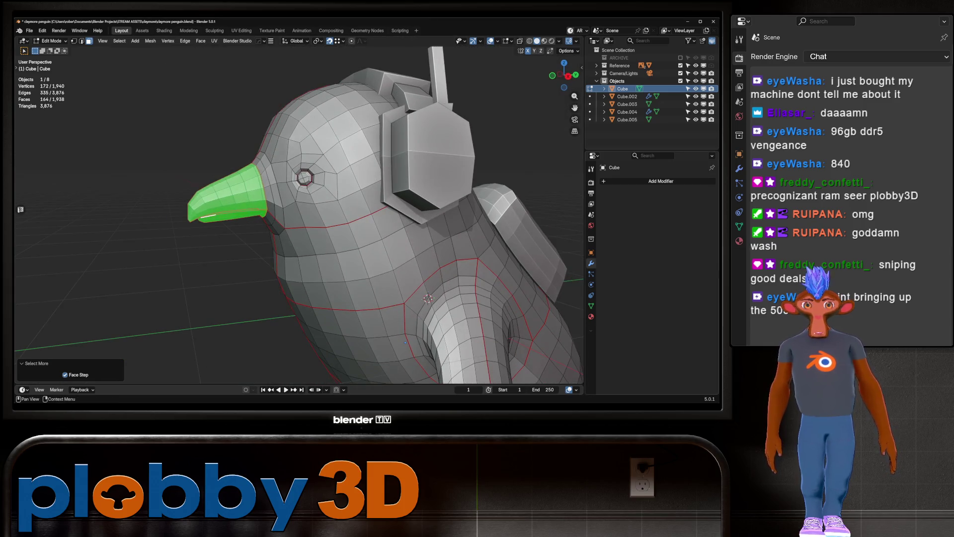
key(shift)
click(590, 316)
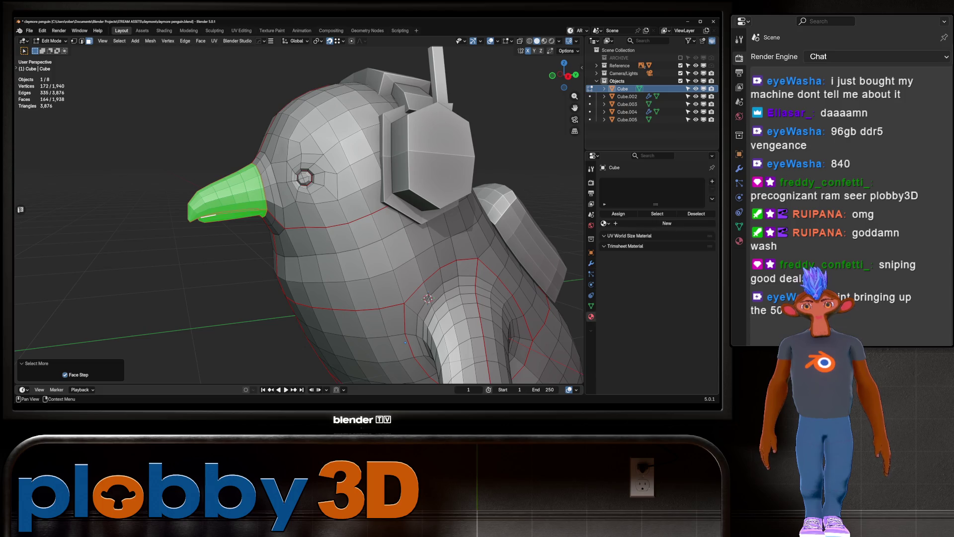
Create a base material plus a second-slot material named 'beak', then return to Object Mode.
click(666, 223)
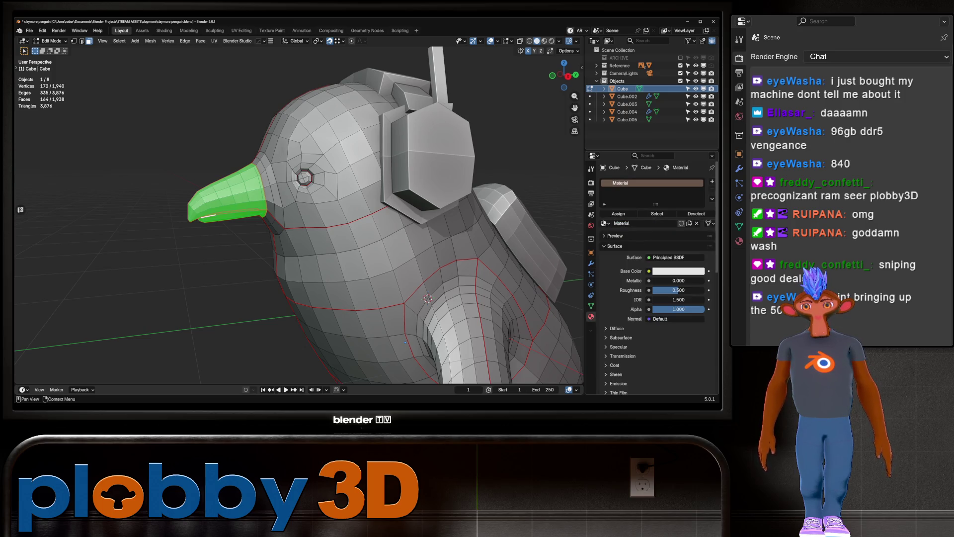
click(712, 181)
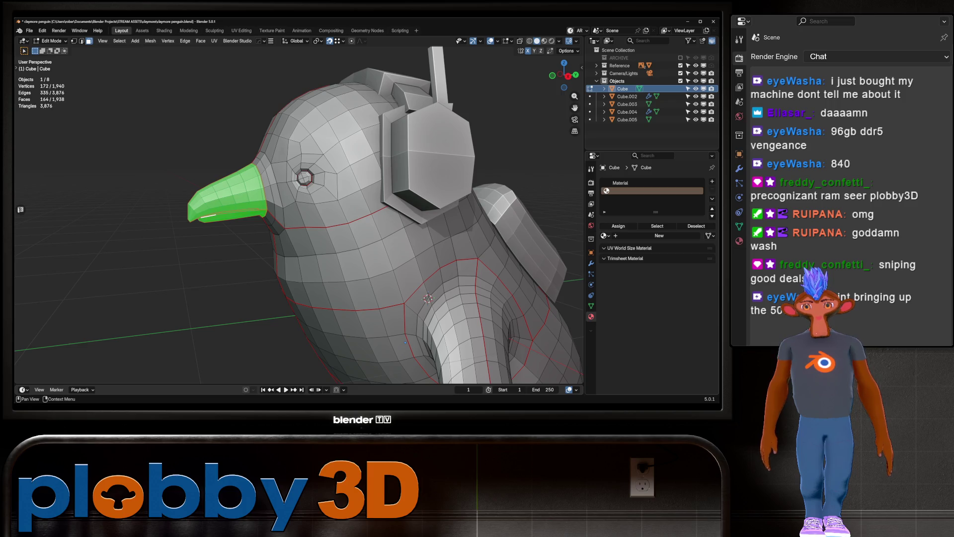
click(659, 235)
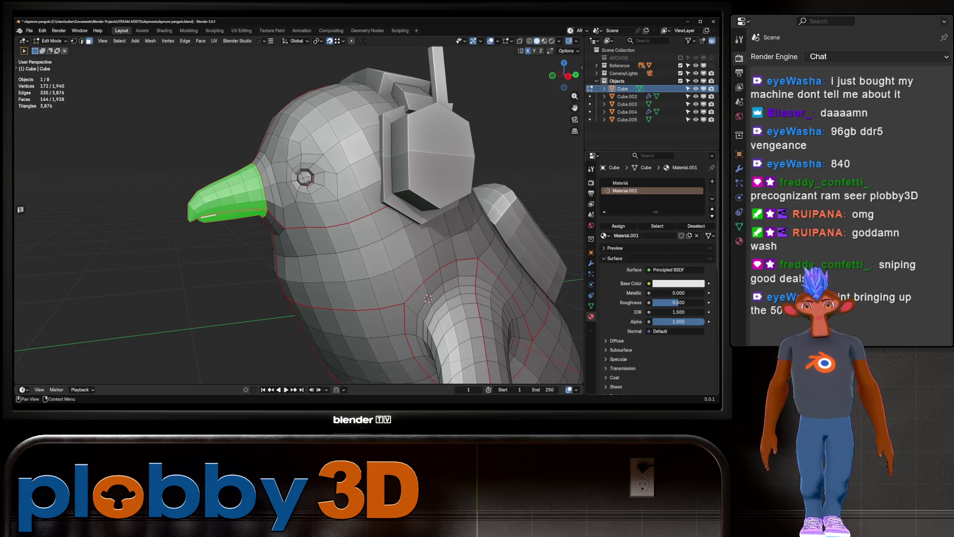
double_click(624, 191)
text(break)
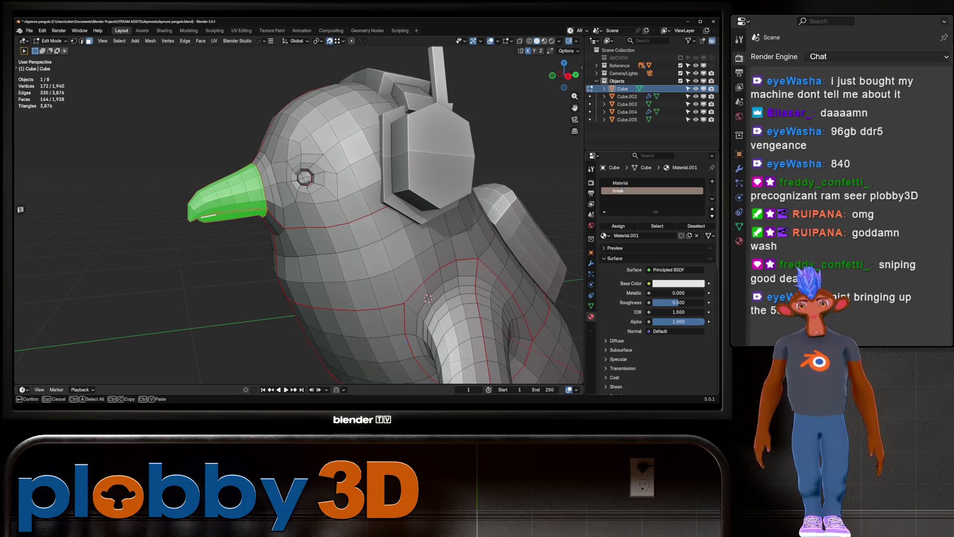
key(Return)
double_click(618, 190)
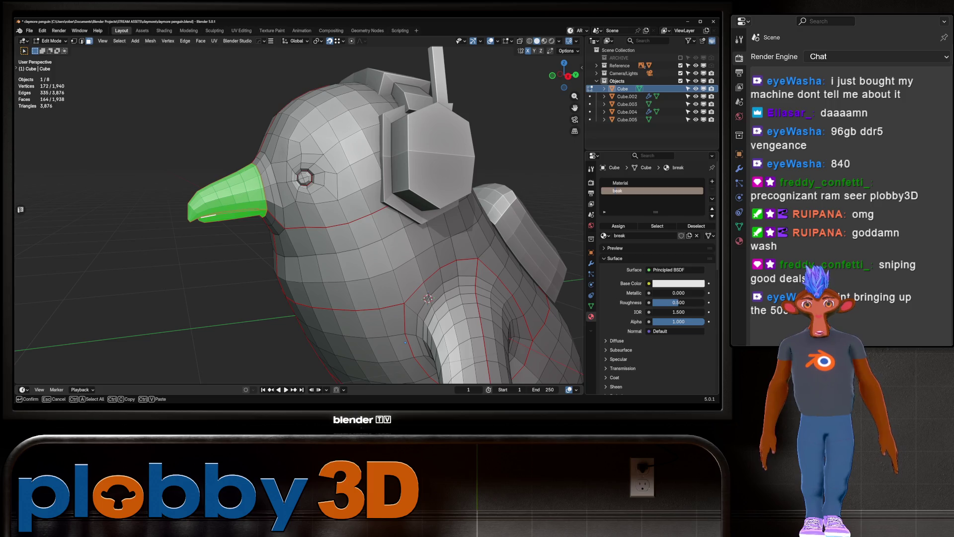
key(Return)
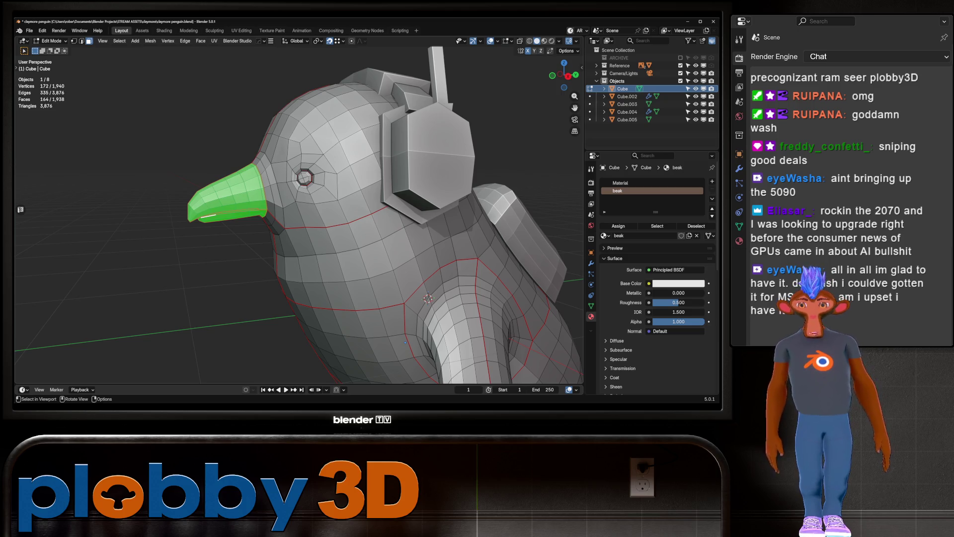
key(shift)
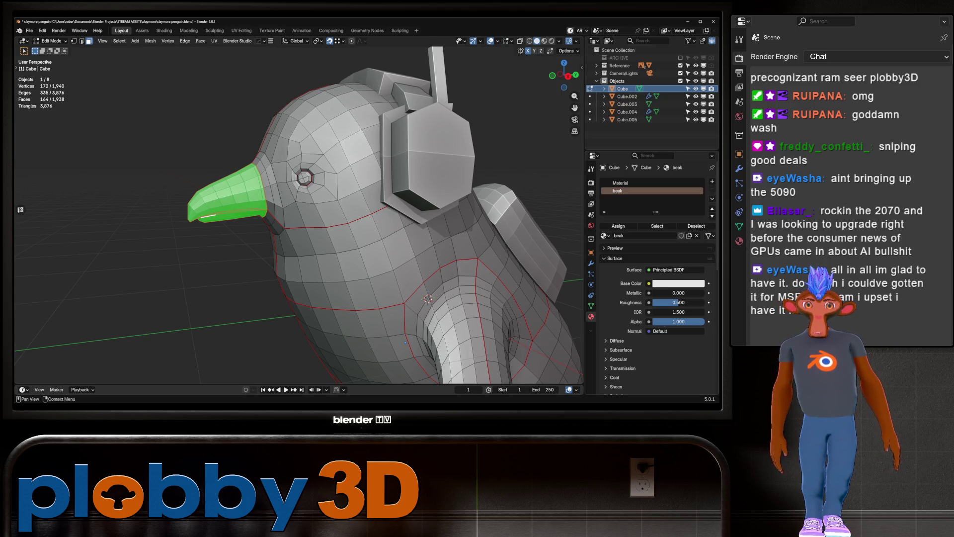
key(Tab)
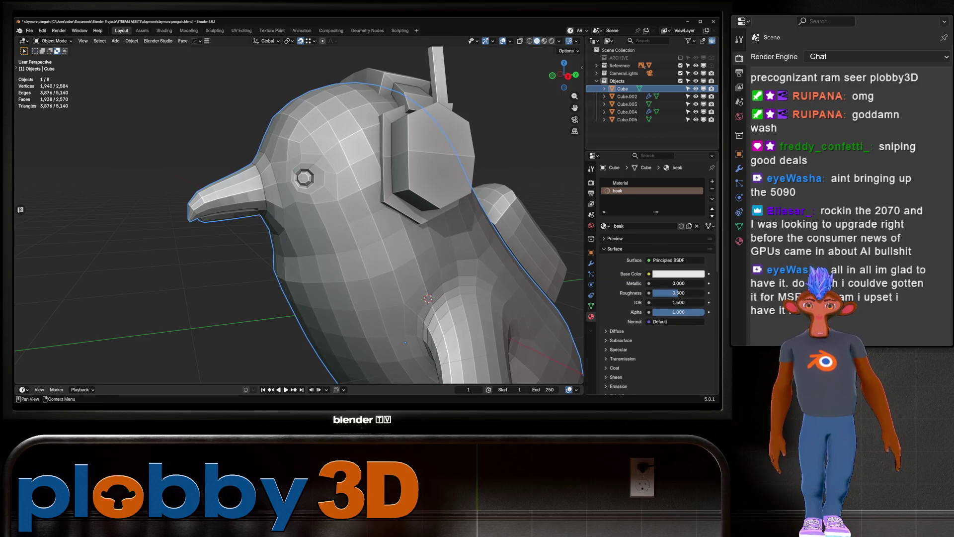
Set the beak material's Base Color to dark grey, briefly checking the beak faces in Edit Mode.
click(678, 274)
drag(695, 243, 636, 242)
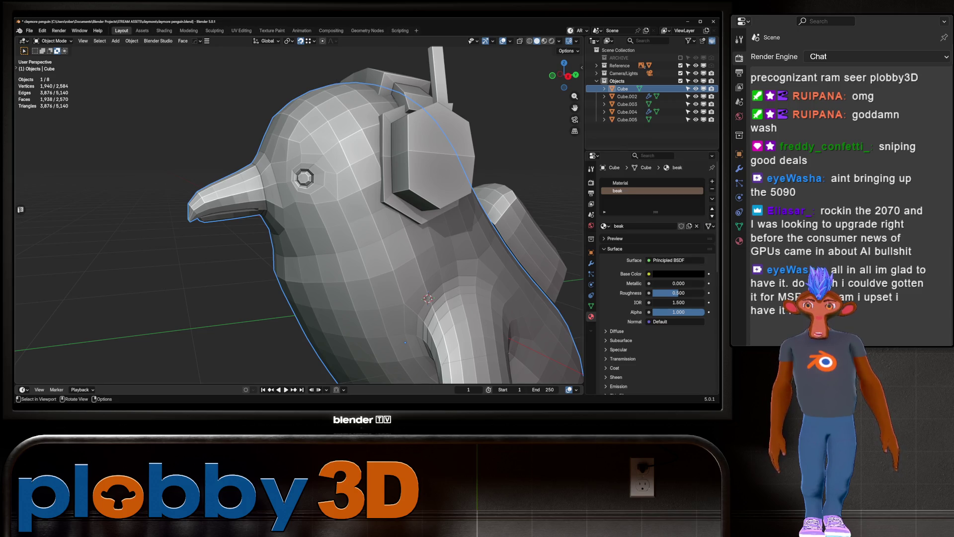
click(678, 274)
drag(698, 200, 698, 195)
key(Tab)
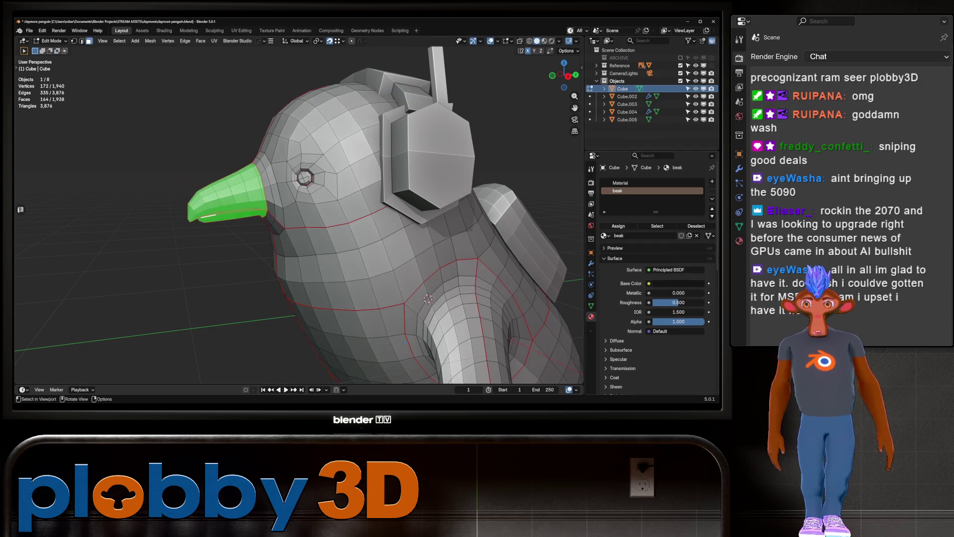
key(Tab)
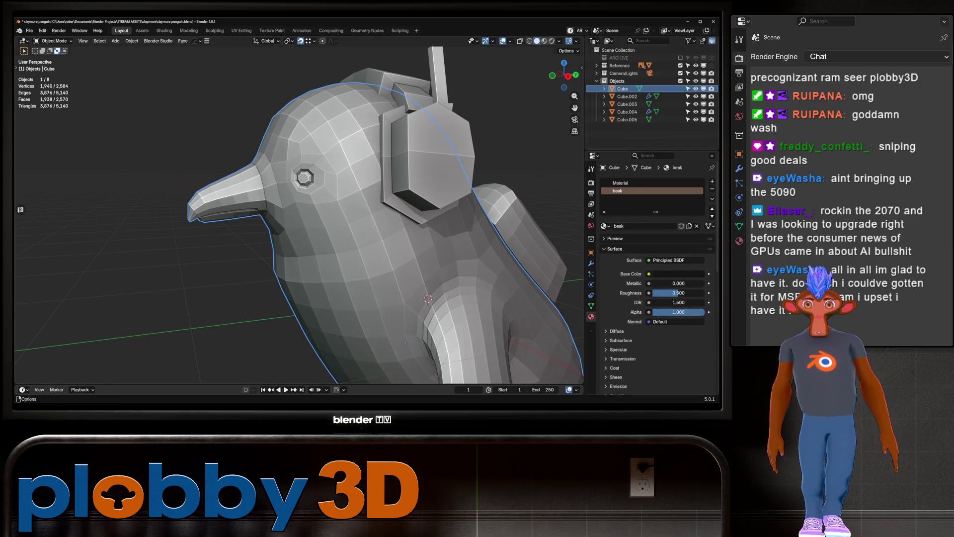
Switch to Material Preview shading and orbit to see the dark beak against the white body.
click(544, 40)
middle_drag(348, 208, 576, 213)
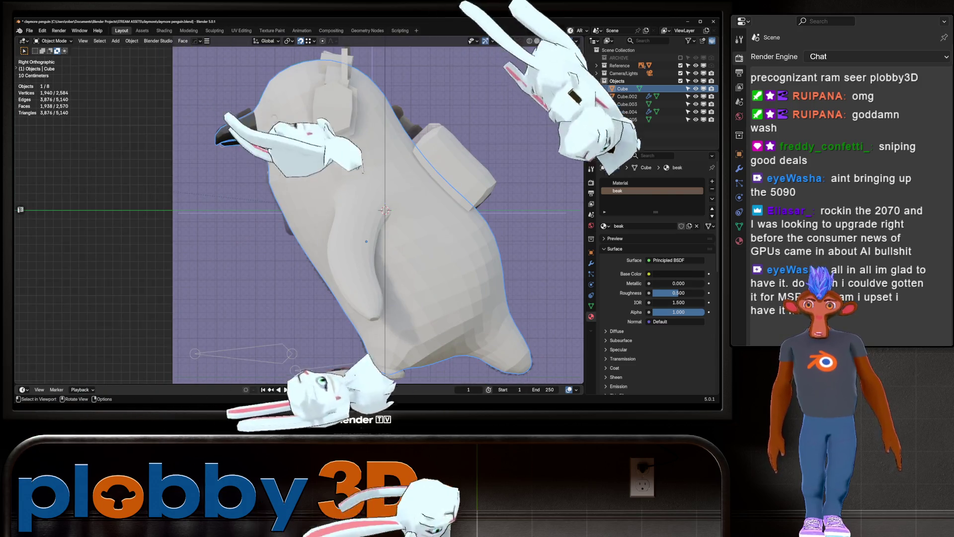
key(ctrl+z)
key(Tab)
key(alt+z)
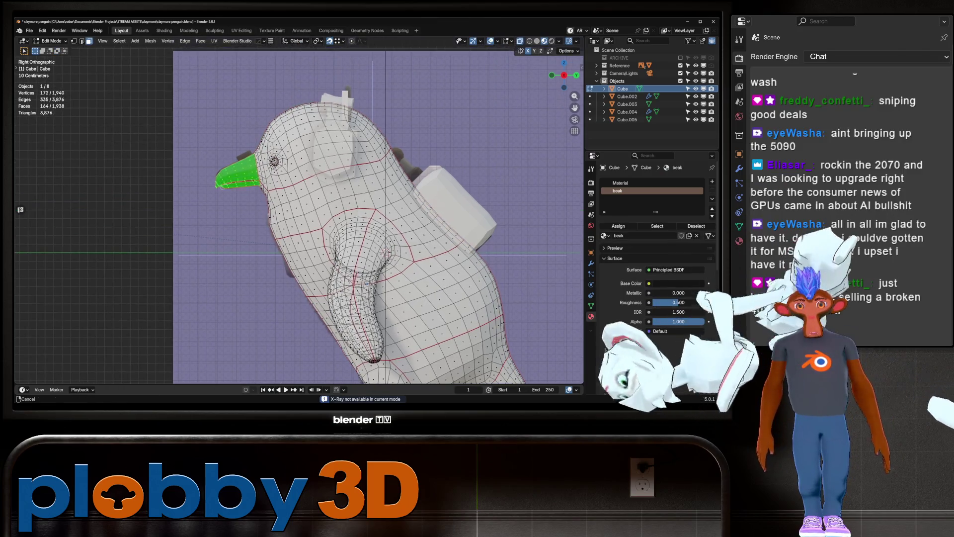
key(Tab)
mouse_move(298, 218)
middle_down()
mouse_move(348, 219)
mouse_move(308, 219)
middle_up()
scroll(298, 219, up, 5)
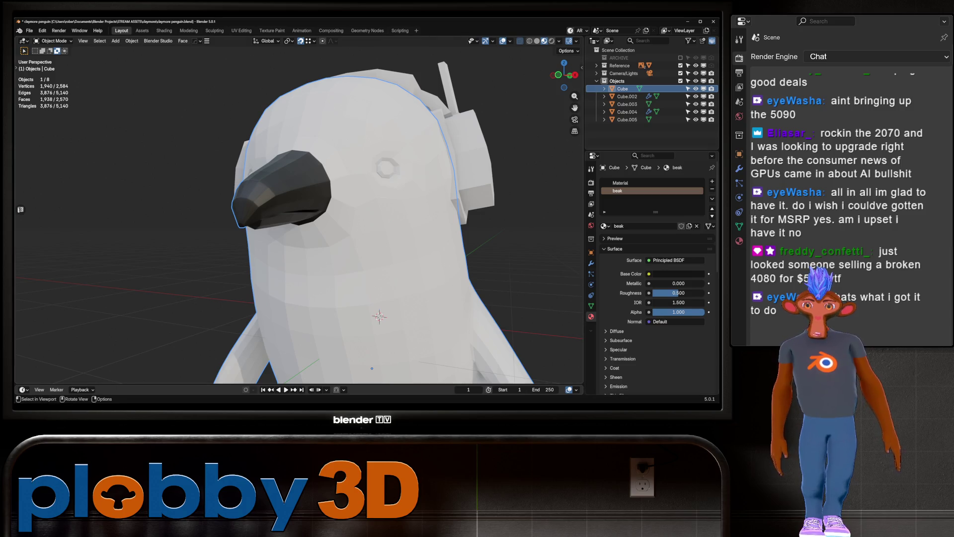
middle_drag(348, 219, 288, 221)
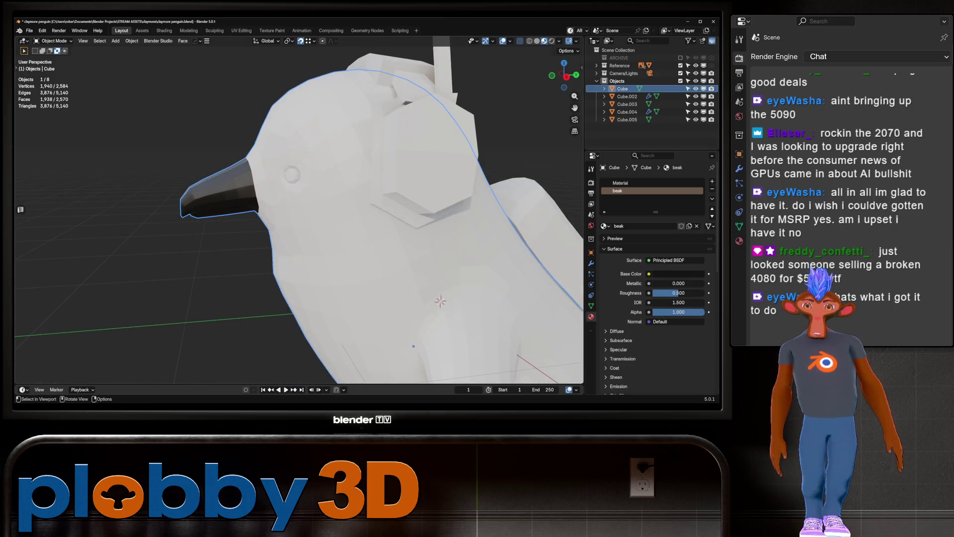
mouse_move(348, 218)
middle_down()
mouse_move(298, 216)
mouse_move(318, 218)
middle_up()
Check the beak faces in Edit Mode, orbit and zoom around the penguin, then return to Edit Mode.
key(Tab)
key(Tab)
key(alt+z)
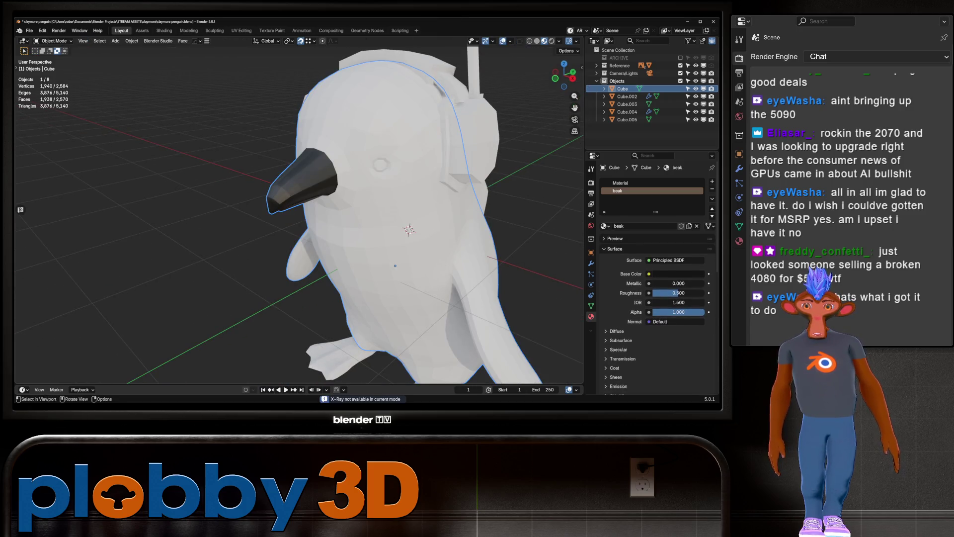
key(Tab)
key(Tab)
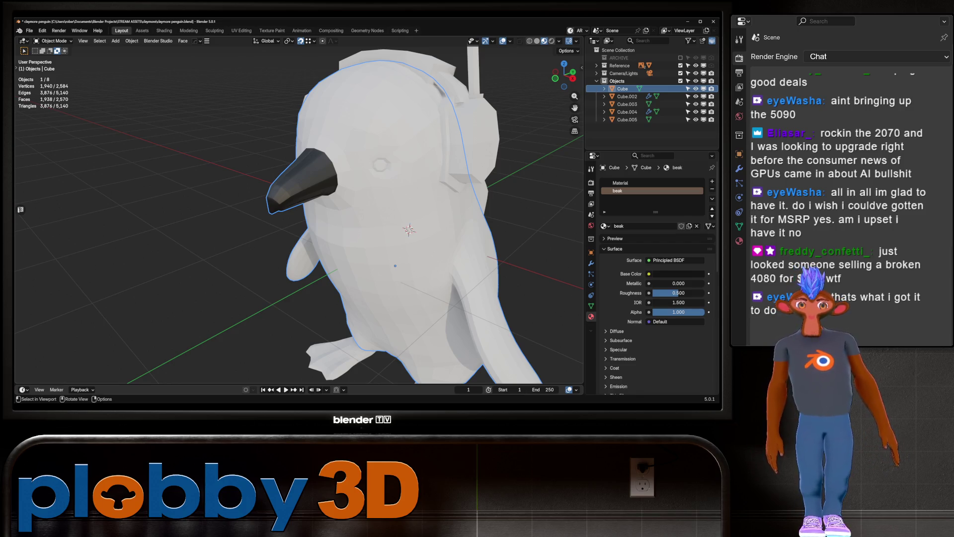
mouse_move(395, 266)
middle_down()
mouse_move(368, 249)
mouse_move(388, 233)
mouse_move(378, 216)
mouse_move(379, 237)
middle_up()
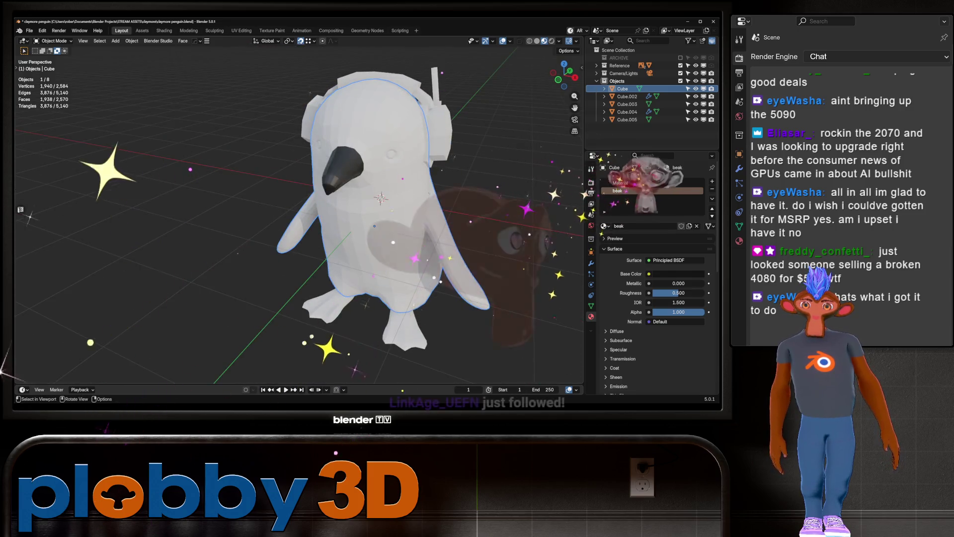
scroll(379, 238, up, 2)
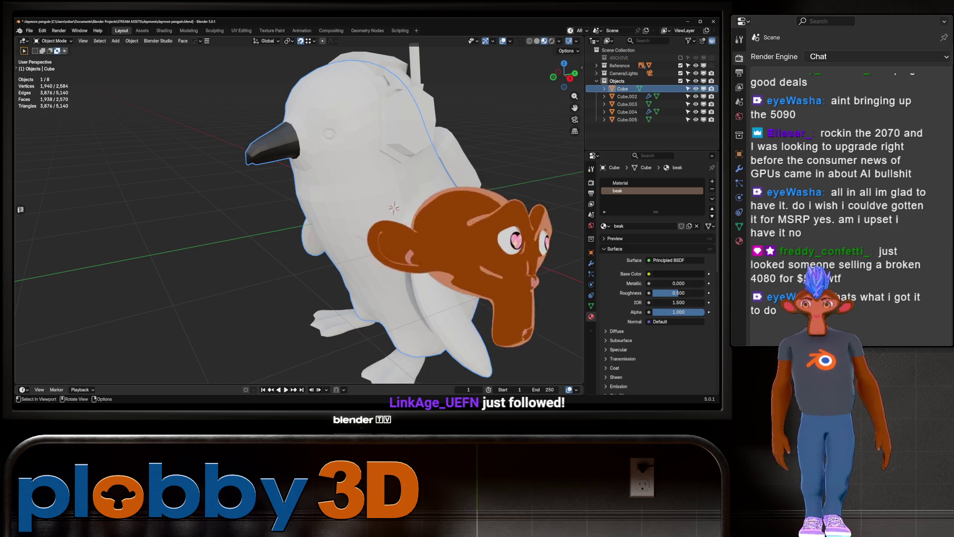
middle_drag(377, 223, 327, 208)
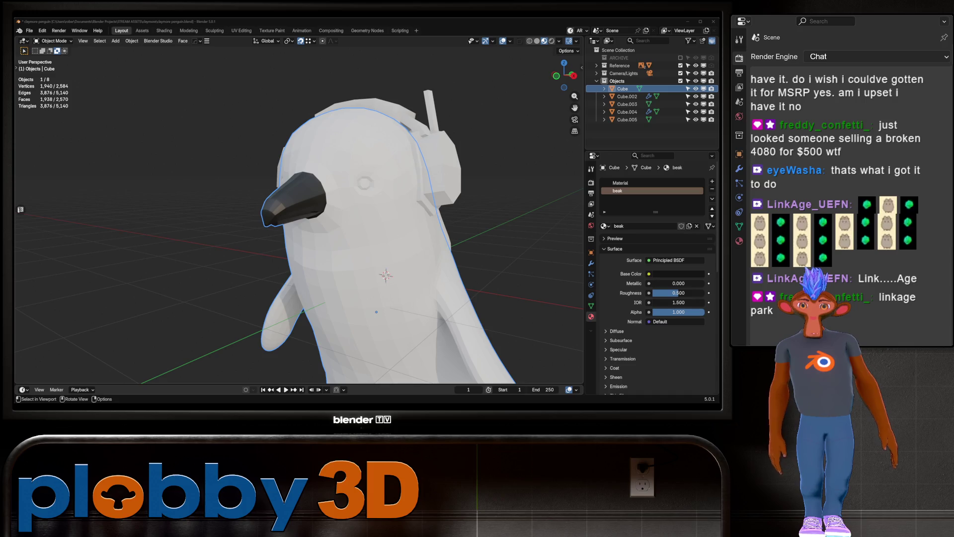
scroll(377, 234, down, 3)
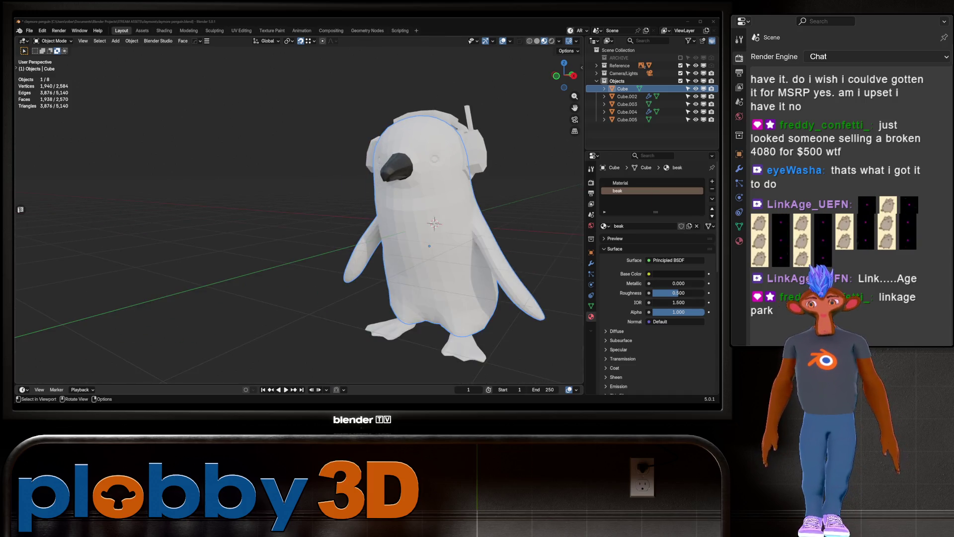
scroll(298, 223, up, 4)
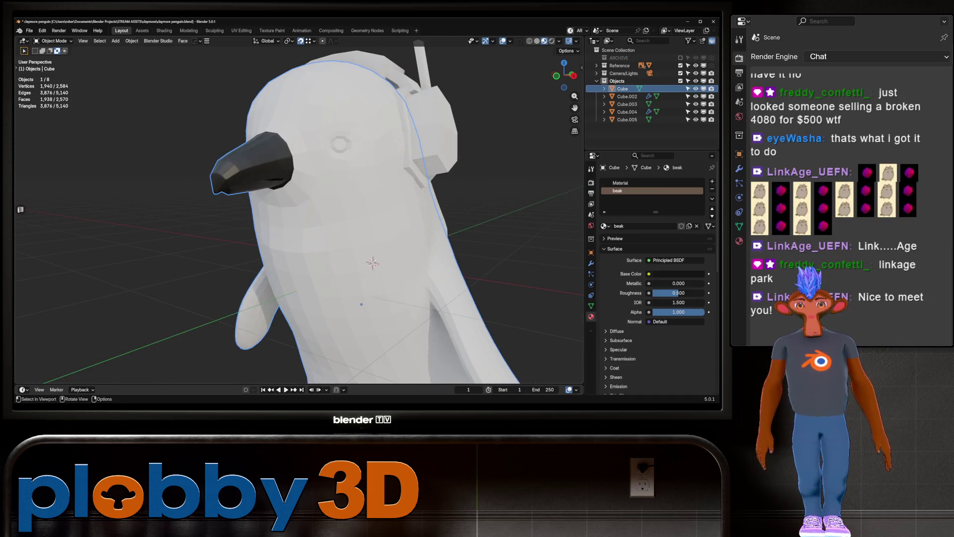
scroll(298, 224, down, 2)
mouse_move(347, 223)
middle_down()
mouse_move(308, 218)
mouse_move(363, 221)
middle_up()
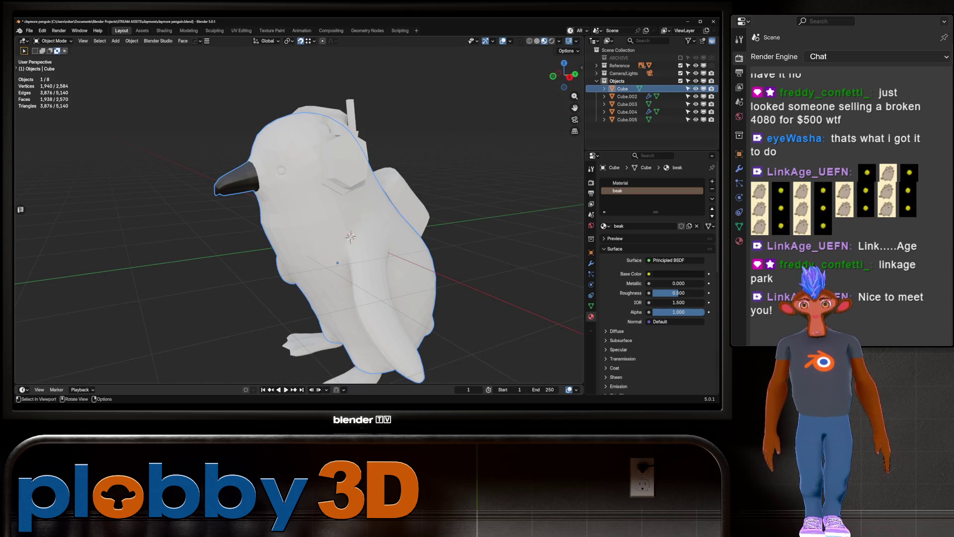
key(Tab)
Select the faces of both eyes and grow the selection outward by one ring.
scroll(295, 183, up, 5)
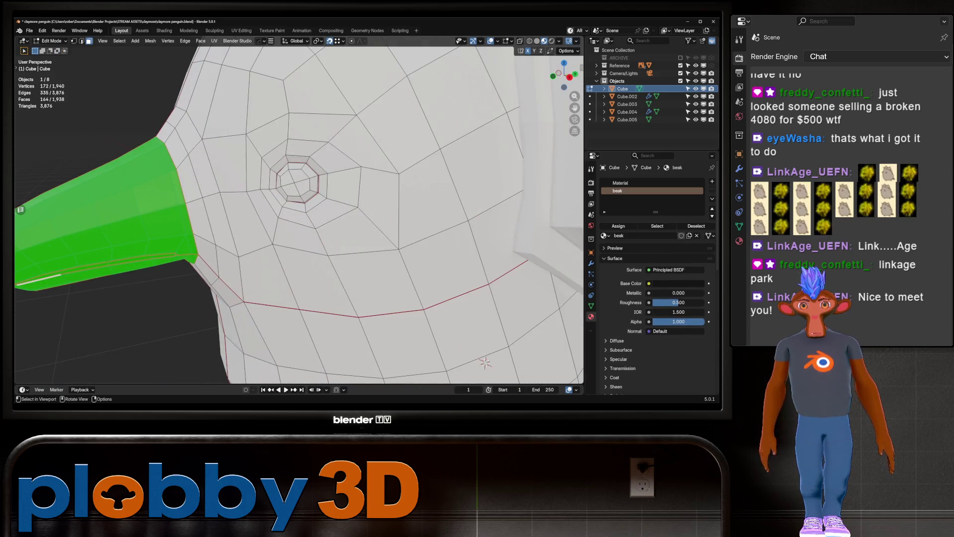
click(295, 183)
scroll(298, 214, down, 3)
middle_drag(298, 213, 199, 218)
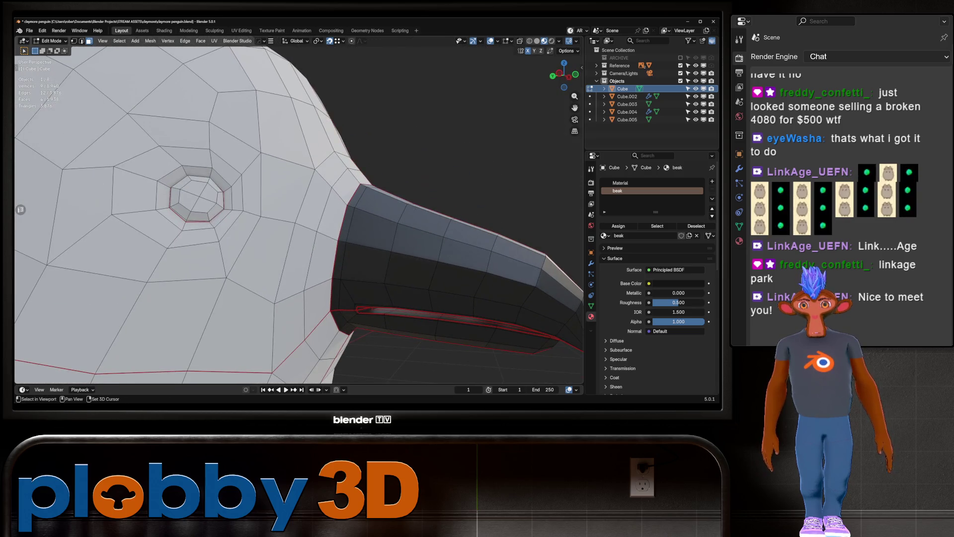
shift+click(198, 197)
scroll(198, 198, down, 3)
middle_drag(298, 214, 219, 214)
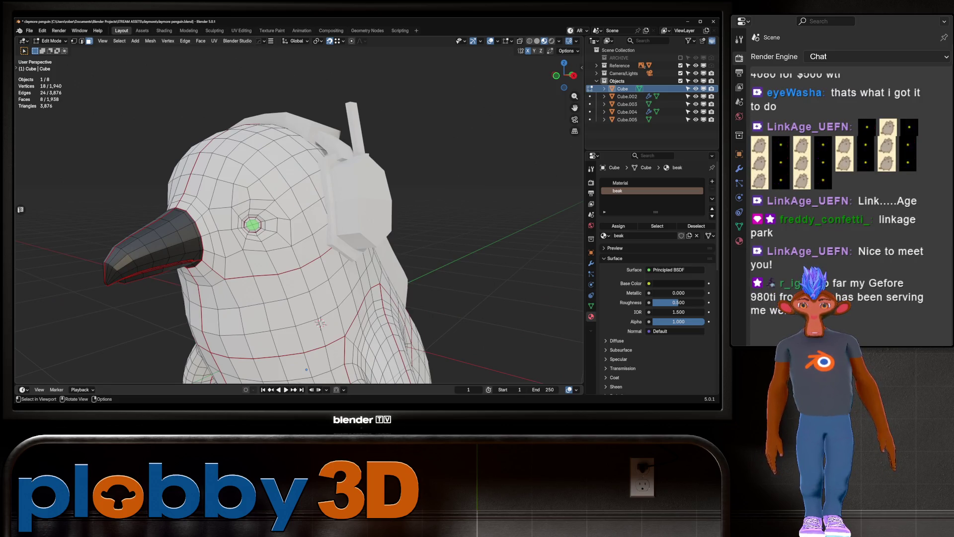
scroll(253, 224, up, 5)
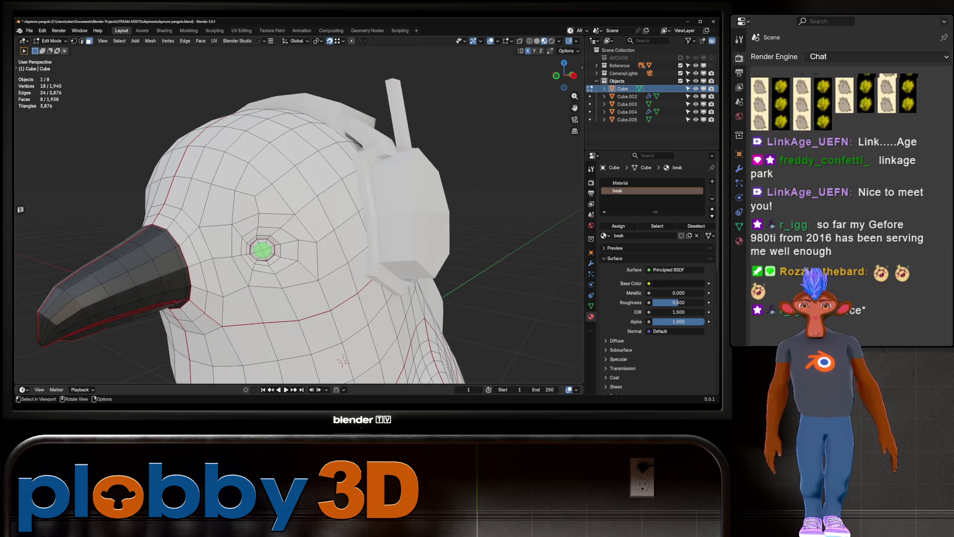
middle_drag(258, 248, 284, 241)
key(ctrl+KP_Add)
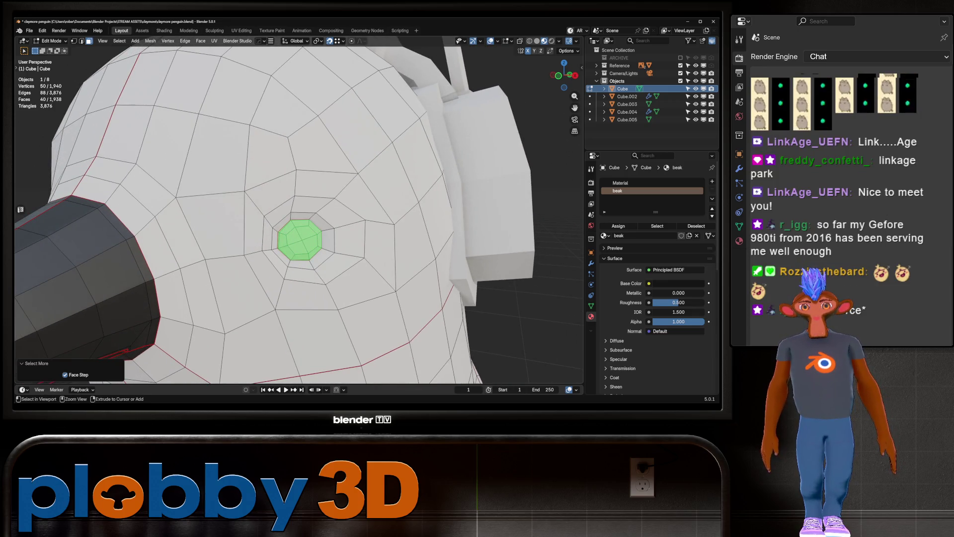
Add a third material slot with a new material named 'eye'.
click(712, 181)
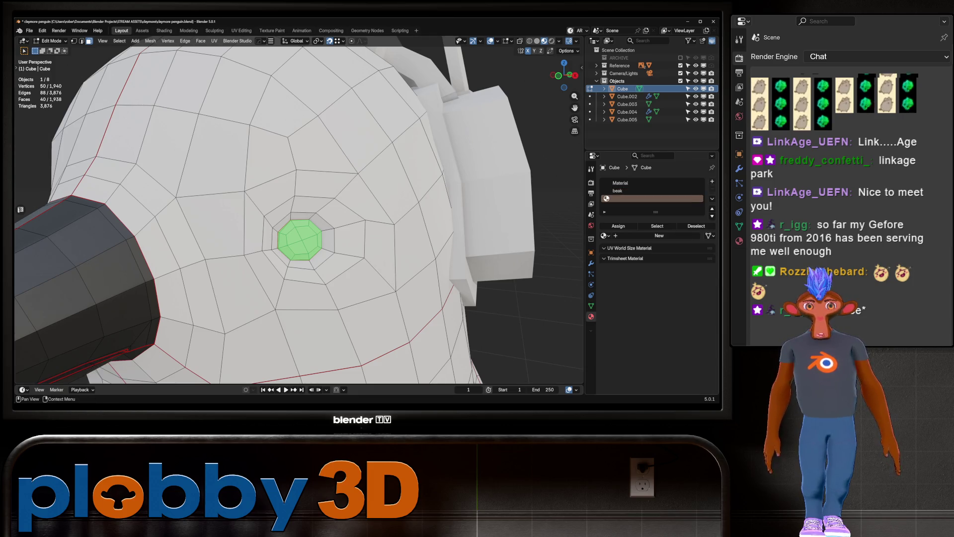
click(659, 235)
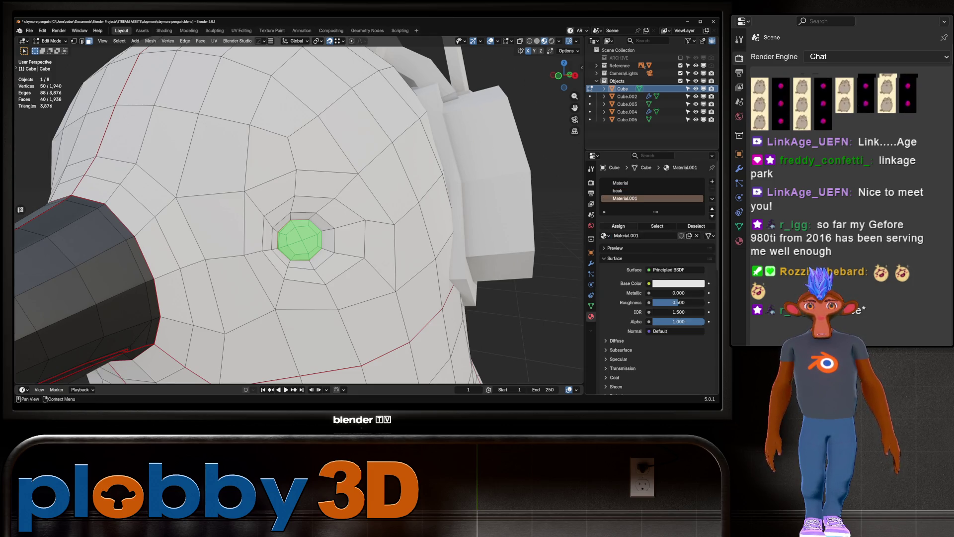
double_click(625, 199)
text(eye)
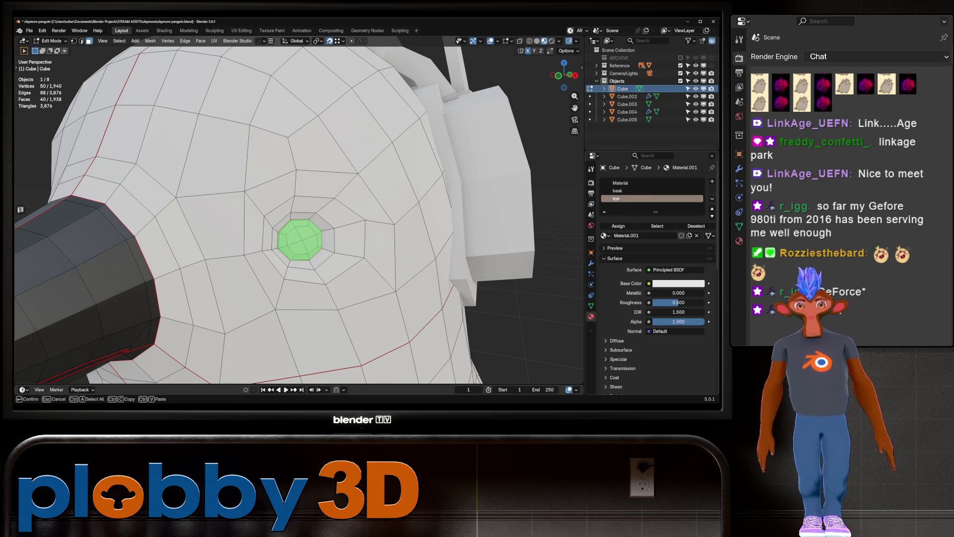
key(Return)
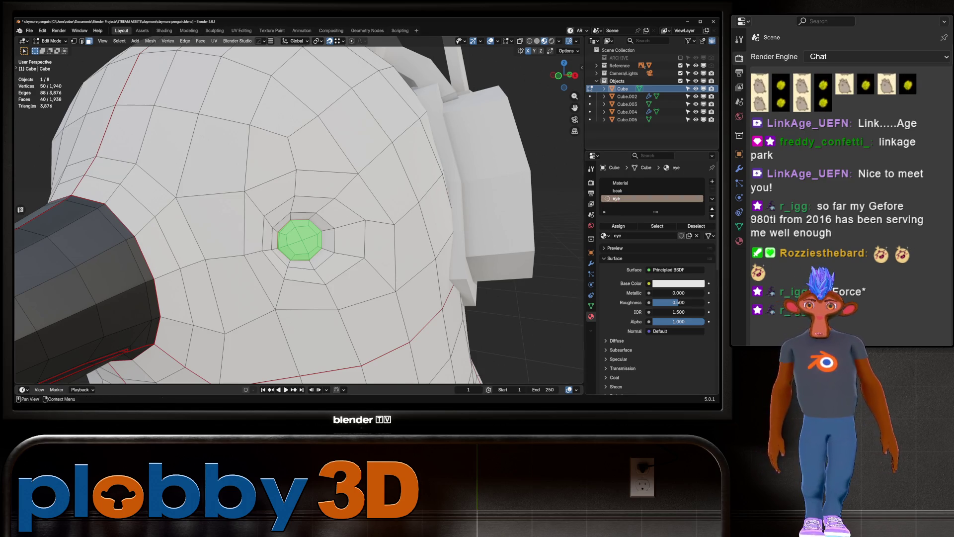
Assign materials to the selection, ending with the eye material on the eye faces, then exit Edit Mode.
click(641, 191)
click(618, 226)
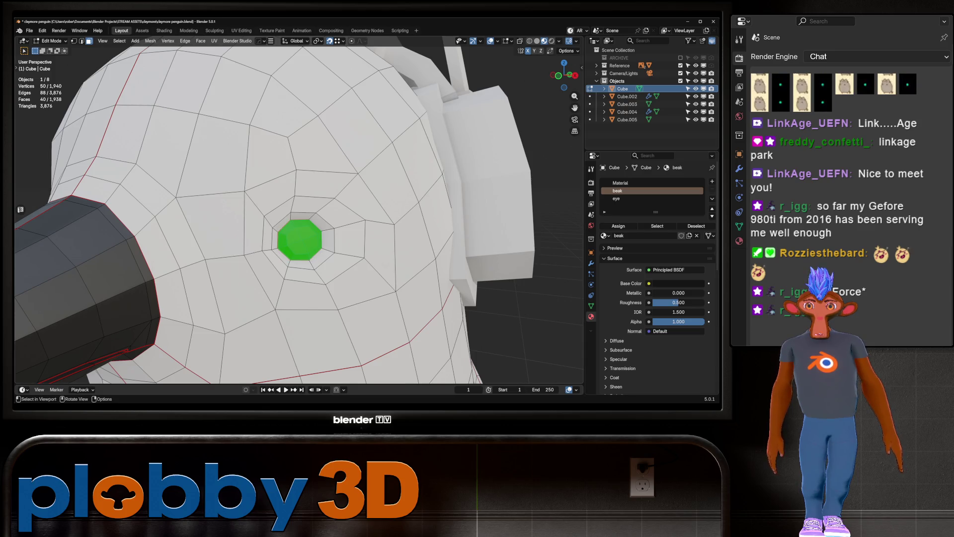
click(616, 198)
click(618, 225)
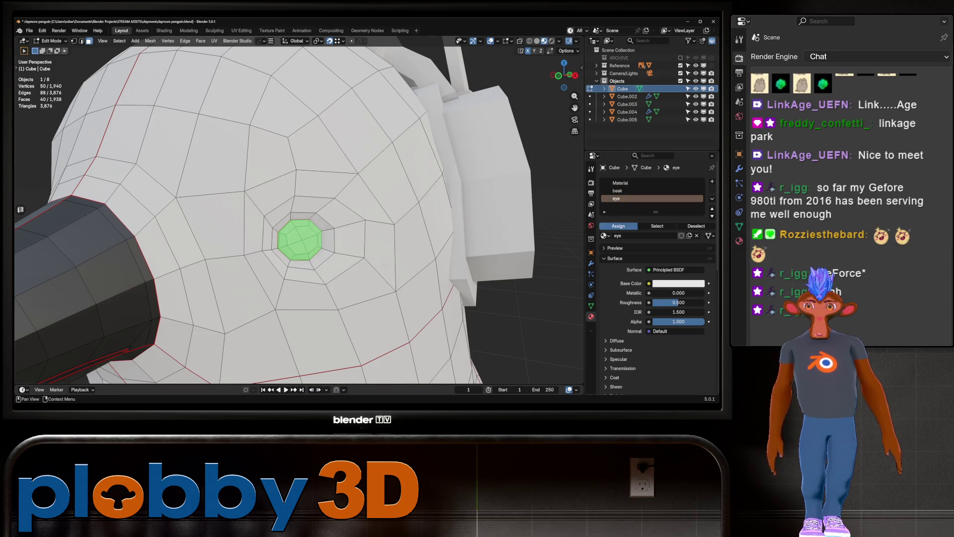
key(Tab)
Set the eye material's Base Color to black and view the penguin from the front.
scroll(308, 229, down, 5)
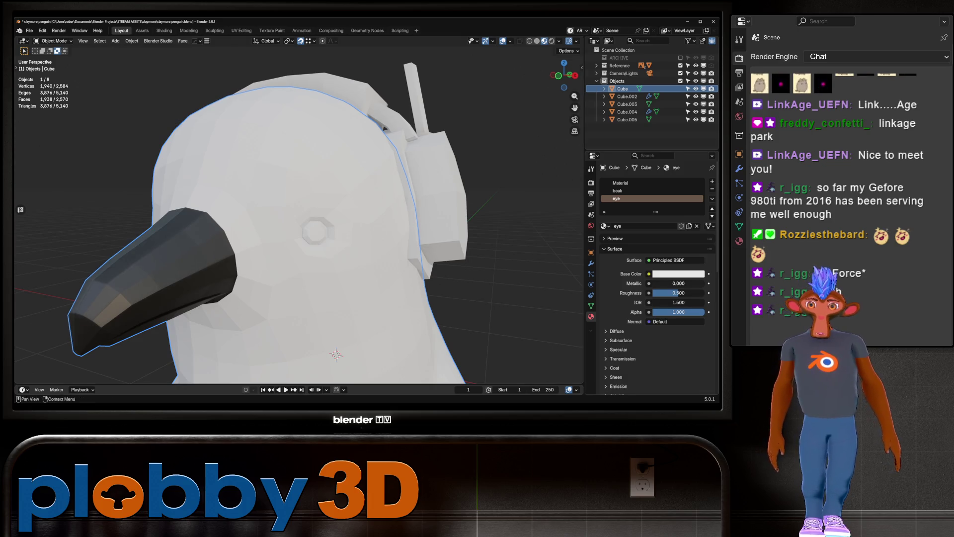
click(678, 273)
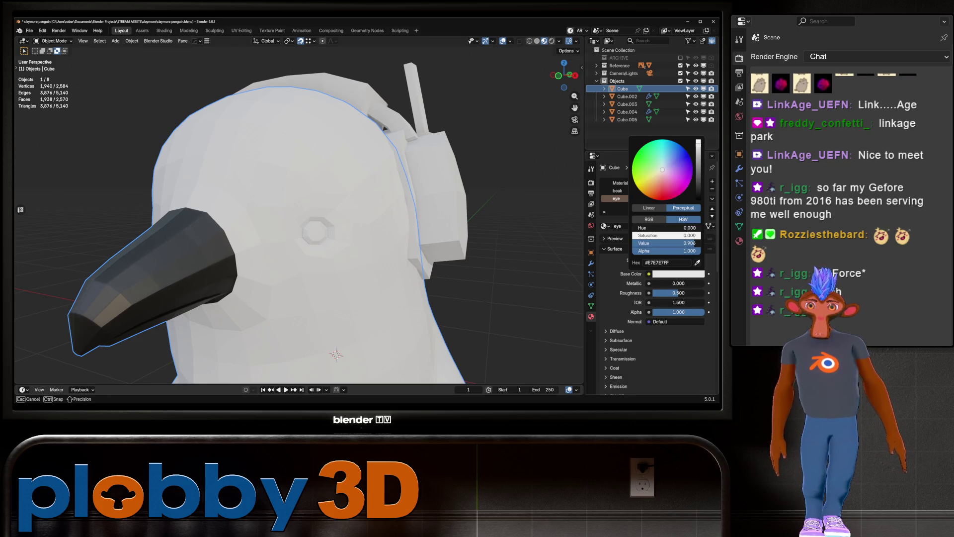
drag(694, 243, 636, 243)
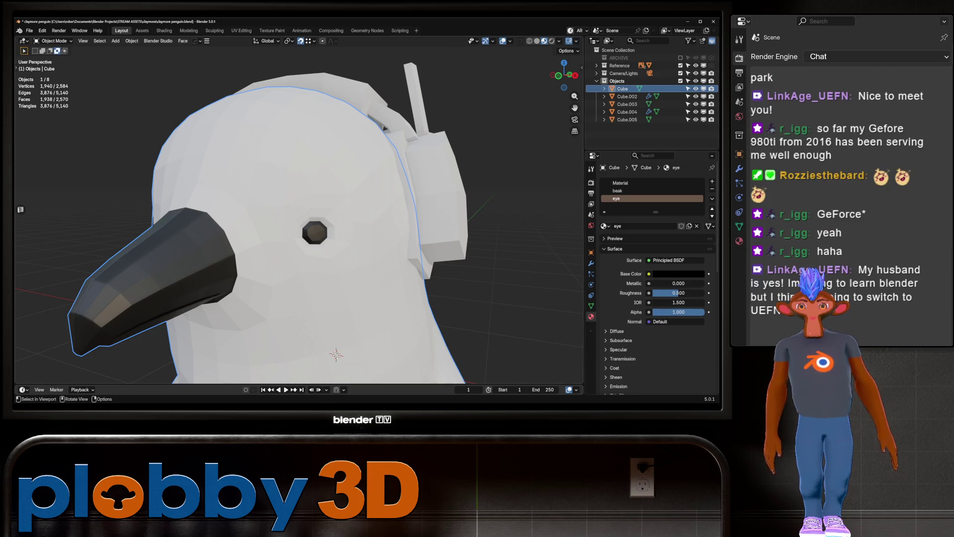
scroll(298, 224, down, 3)
middle_drag(298, 223, 357, 223)
key(Tab)
key(Tab)
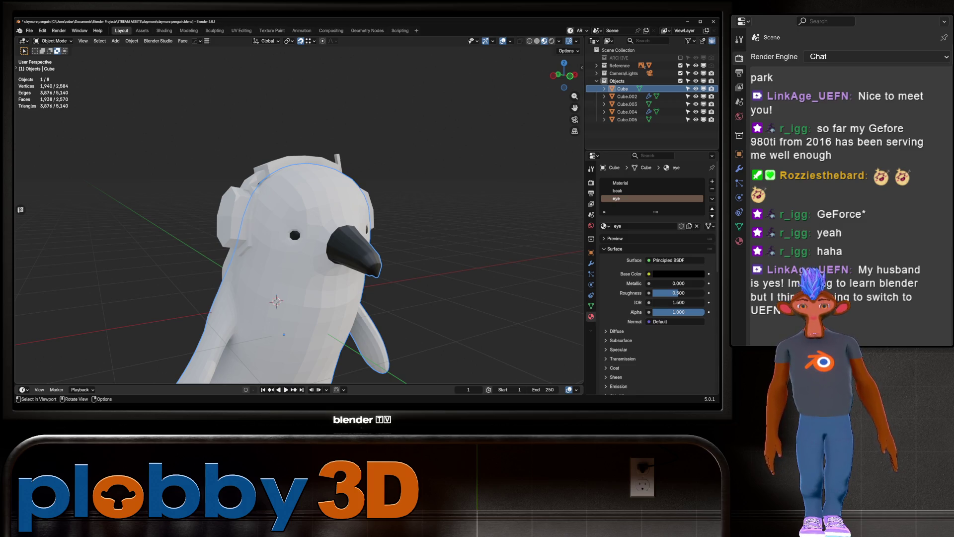
Toggle between Edit and Object Mode while orbiting to check the dark eyes.
key(Tab)
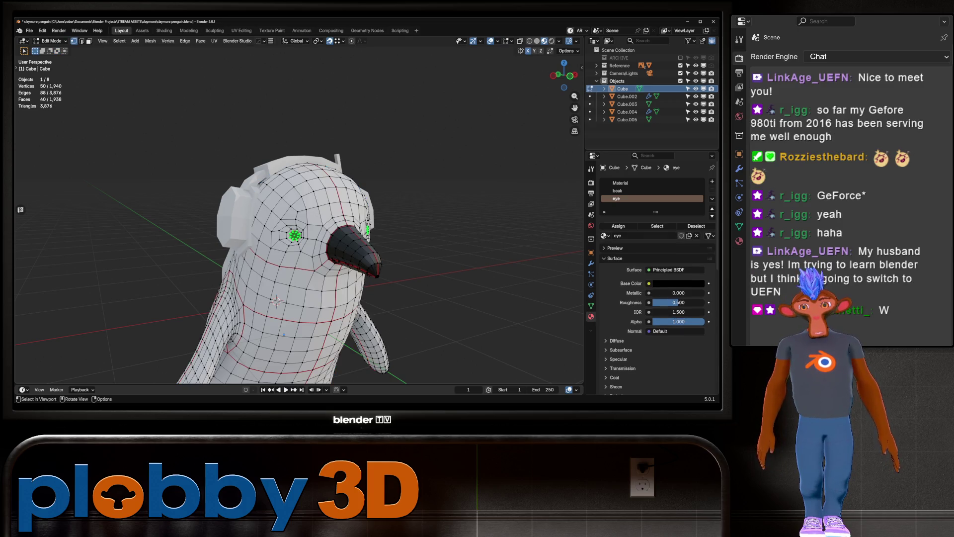
key(Tab)
mouse_move(347, 224)
middle_down()
mouse_move(249, 223)
mouse_move(337, 224)
mouse_move(258, 226)
middle_up()
key(Tab)
scroll(299, 224, up, 2)
scroll(298, 223, down, 3)
scroll(298, 224, up, 4)
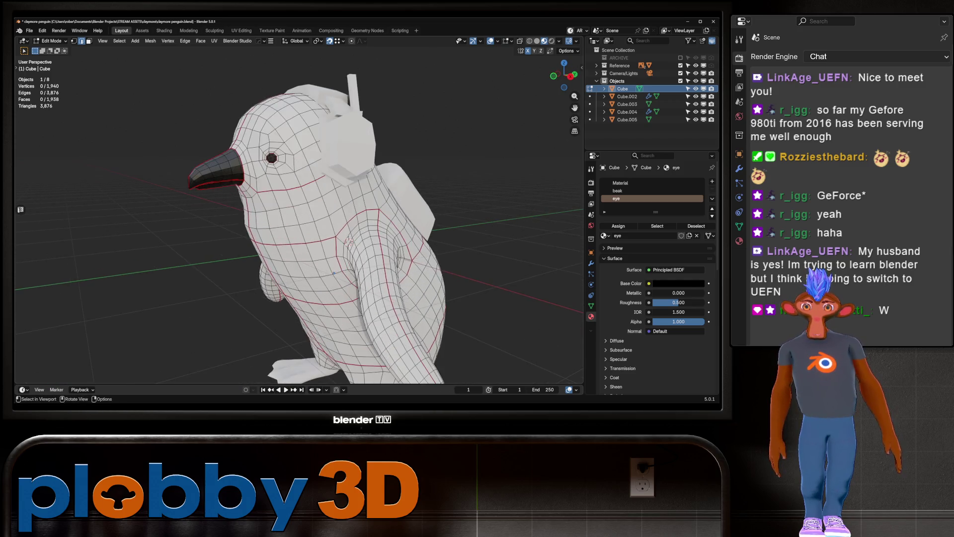
key(Tab)
scroll(298, 224, up, 2)
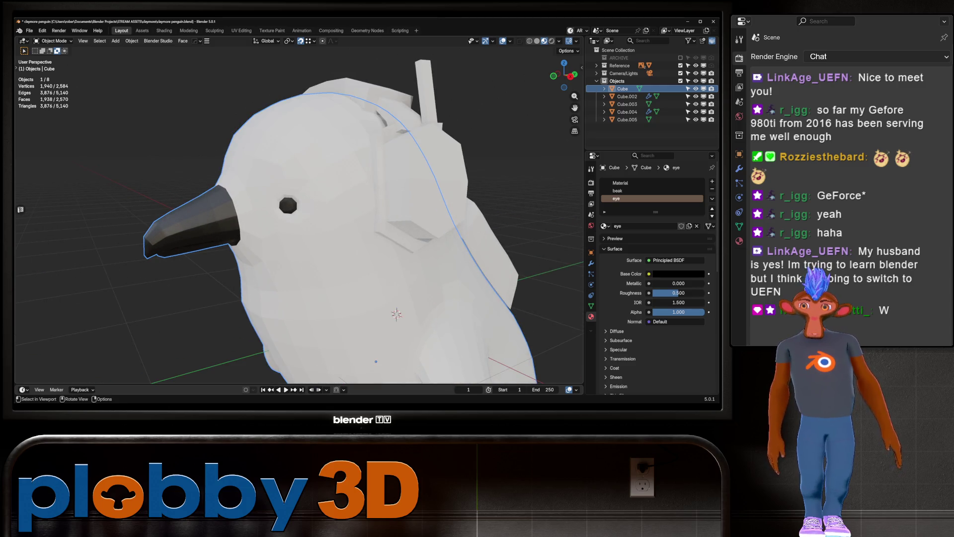
middle_drag(298, 223, 338, 219)
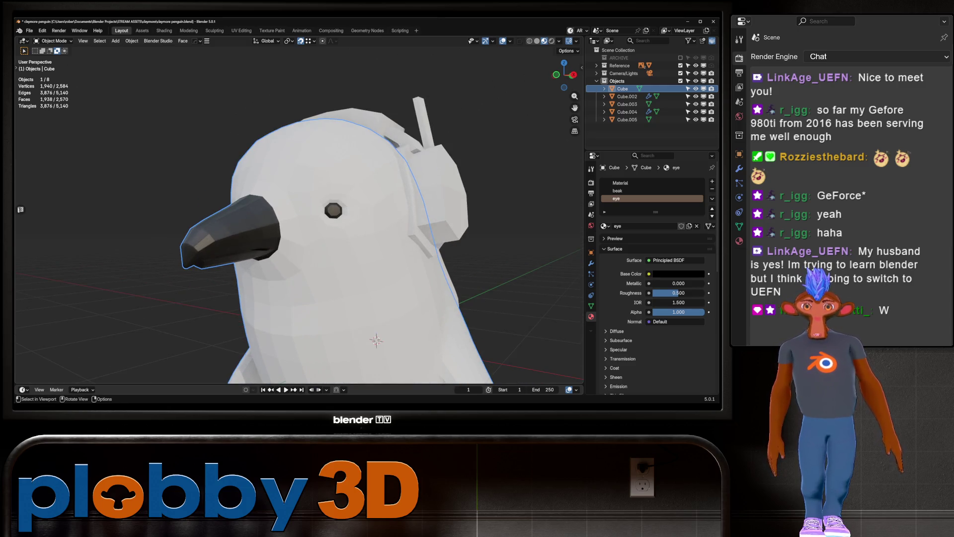
Inspect the head from front and side views, then lower the eye material's Roughness to 0.023.
scroll(298, 223, up, 4)
scroll(298, 224, down, 4)
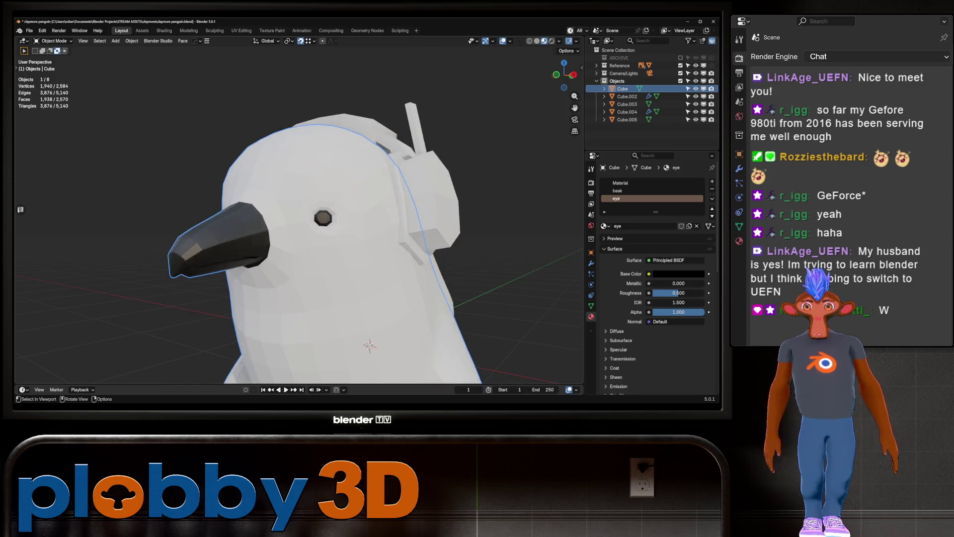
middle_drag(298, 224, 214, 218)
scroll(298, 223, down, 2)
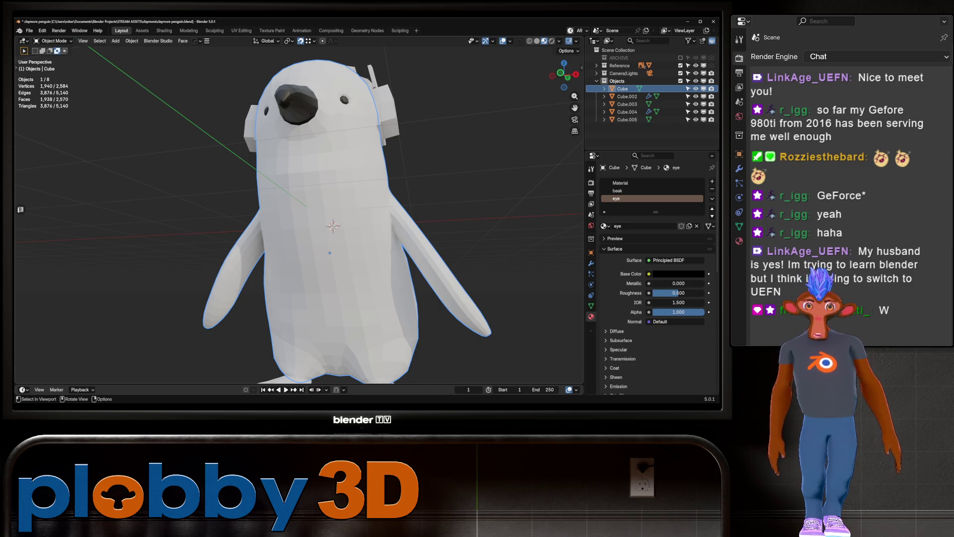
middle_drag(329, 252, 347, 343)
key(Tab)
scroll(346, 344, up, 3)
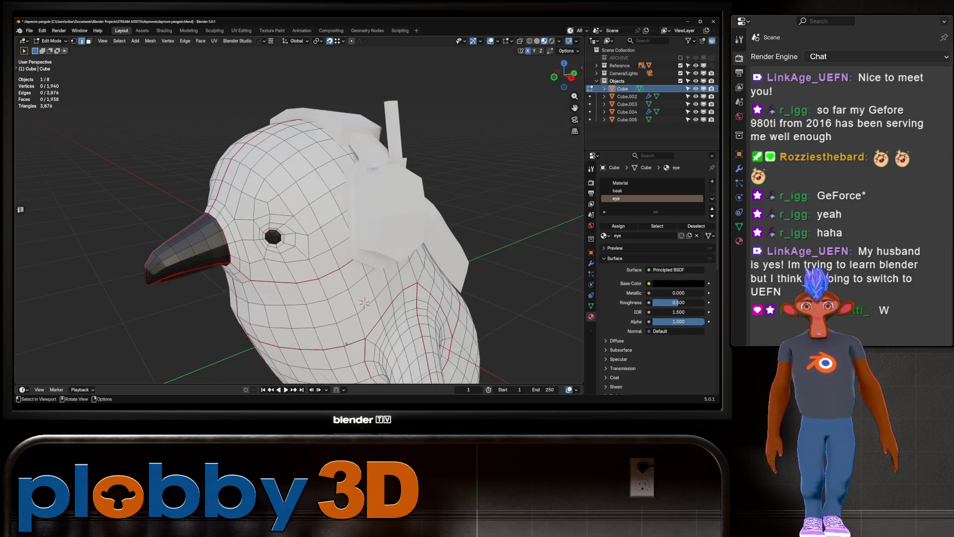
key(Tab)
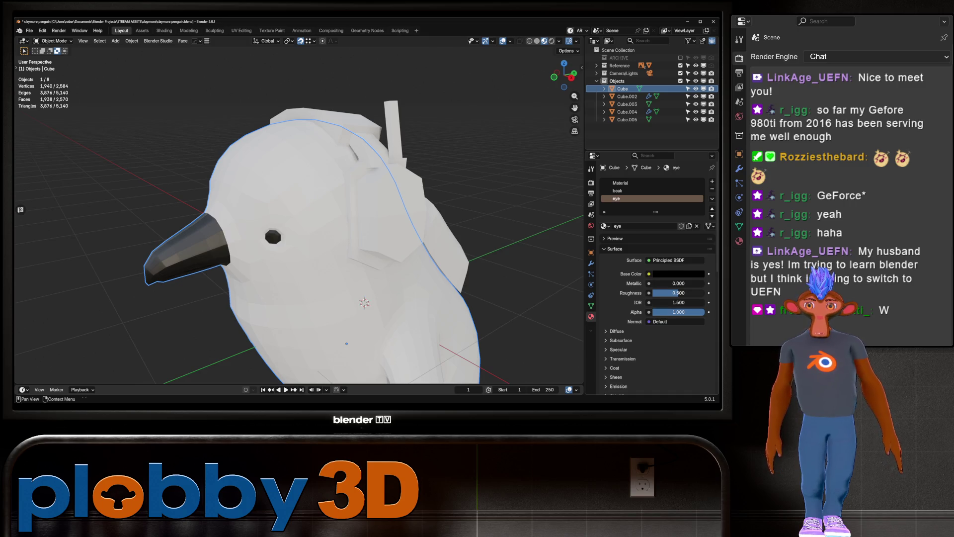
drag(678, 292, 653, 293)
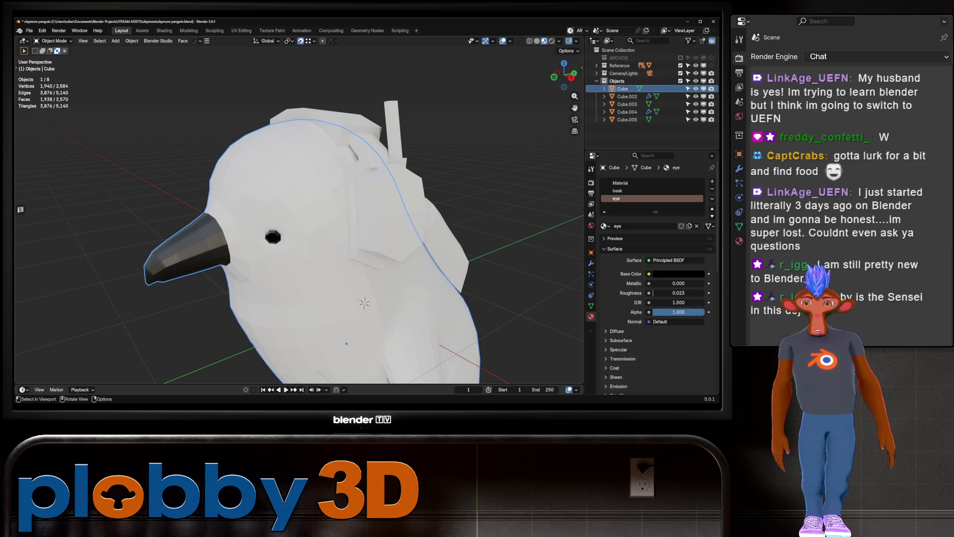
key(Tab)
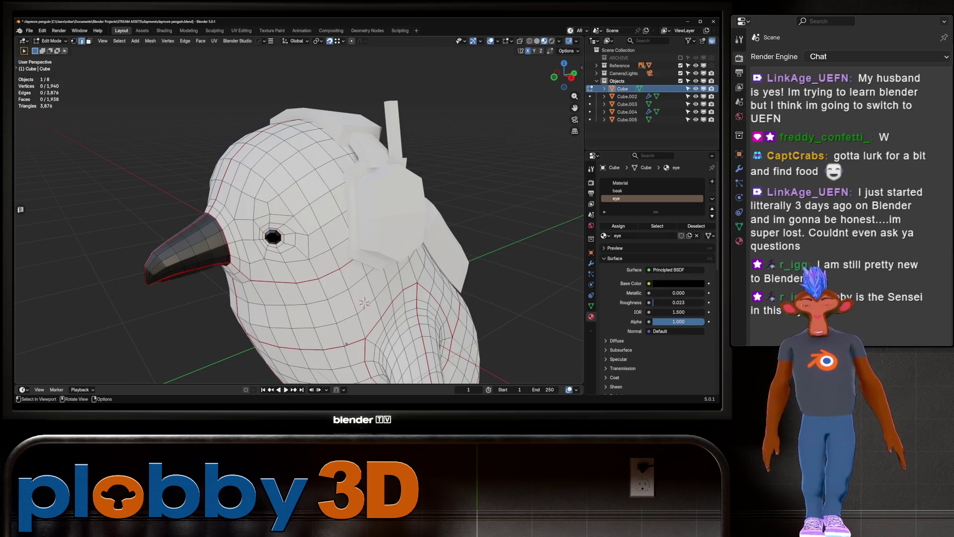
key(Tab)
mouse_move(348, 223)
middle_down()
mouse_move(377, 218)
mouse_move(337, 219)
middle_up()
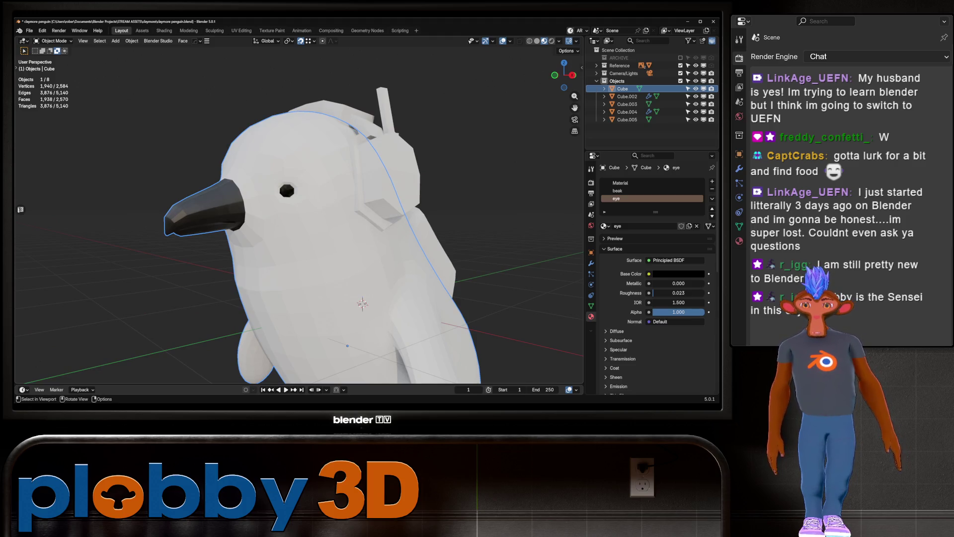
scroll(298, 208, up, 3)
key(ctrl+1)
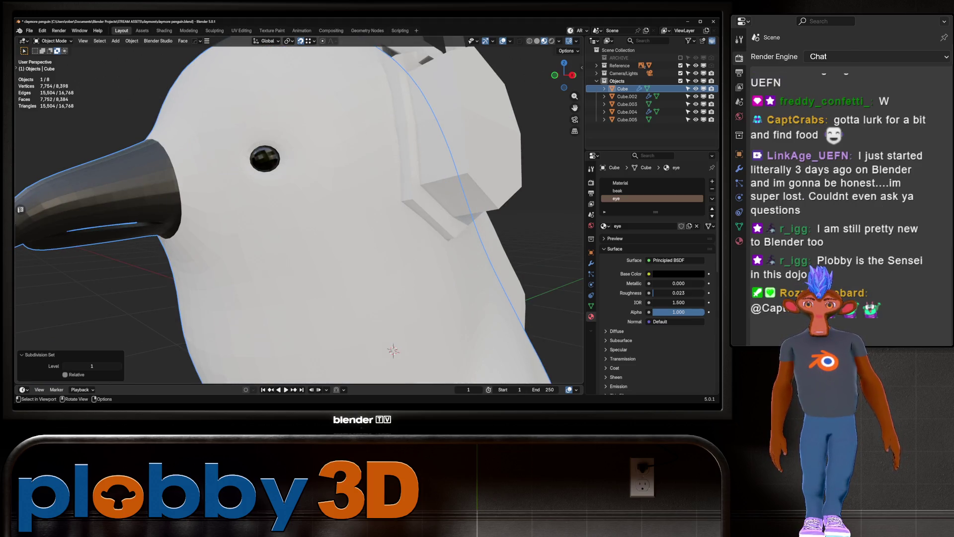
right_click(298, 172)
key(Escape)
scroll(298, 209, down, 8)
middle_drag(298, 209, 343, 219)
scroll(343, 219, up, 3)
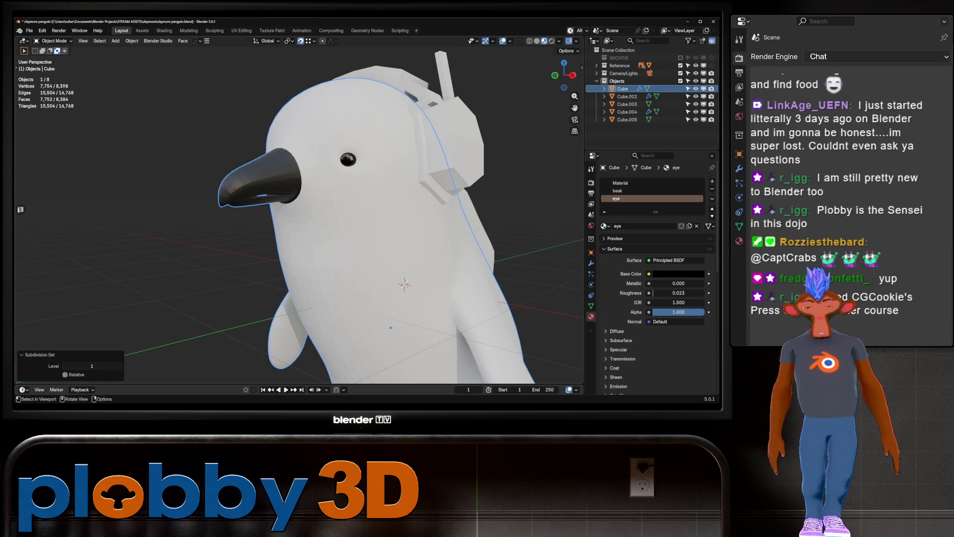
key(ctrl+0)
scroll(343, 219, down, 3)
mouse_move(343, 219)
middle_down()
mouse_move(382, 223)
mouse_move(313, 218)
mouse_move(333, 219)
mouse_move(353, 243)
mouse_move(313, 256)
mouse_move(323, 258)
mouse_move(335, 301)
middle_up()
scroll(343, 219, up, 3)
scroll(298, 219, down, 3)
key(KP_3)
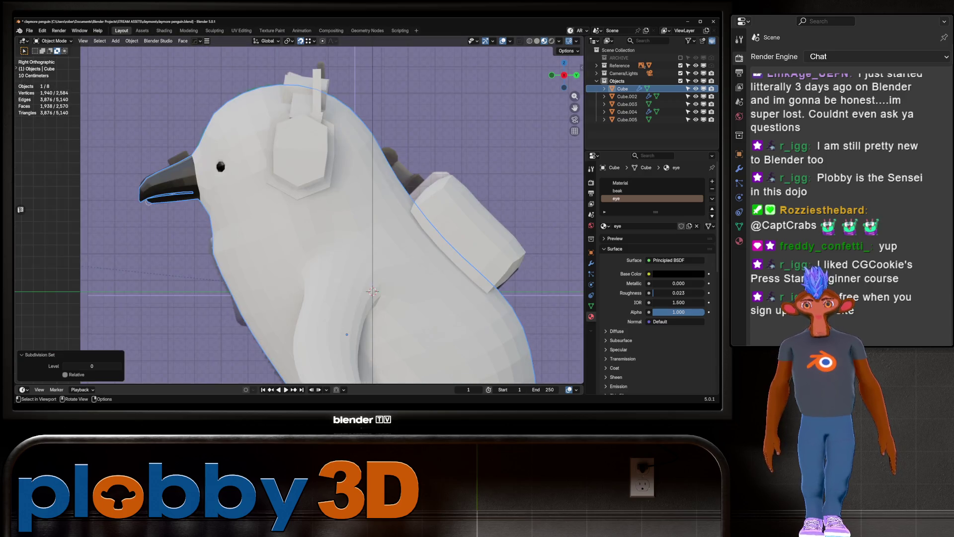
key(alt+z)
key(alt+a)
key(Home)
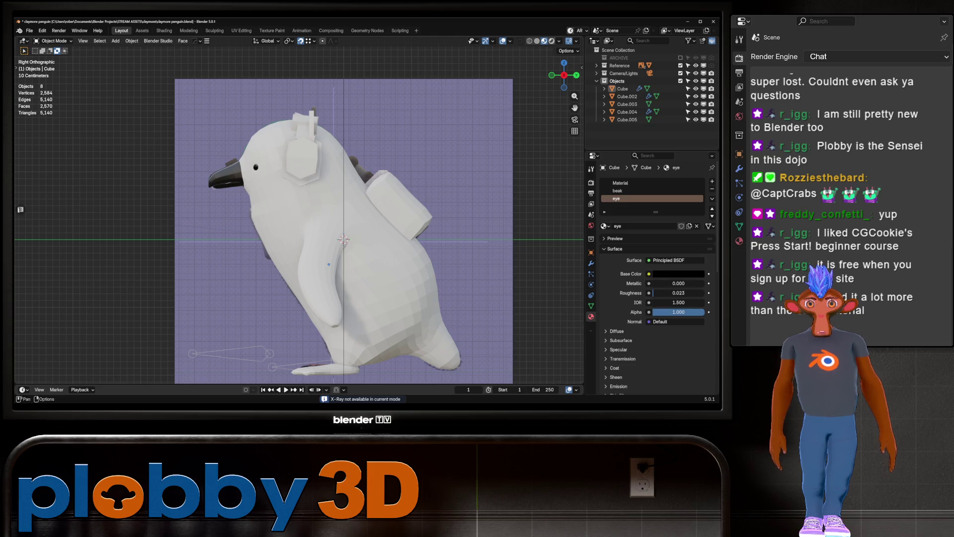
key(z)
key(8)
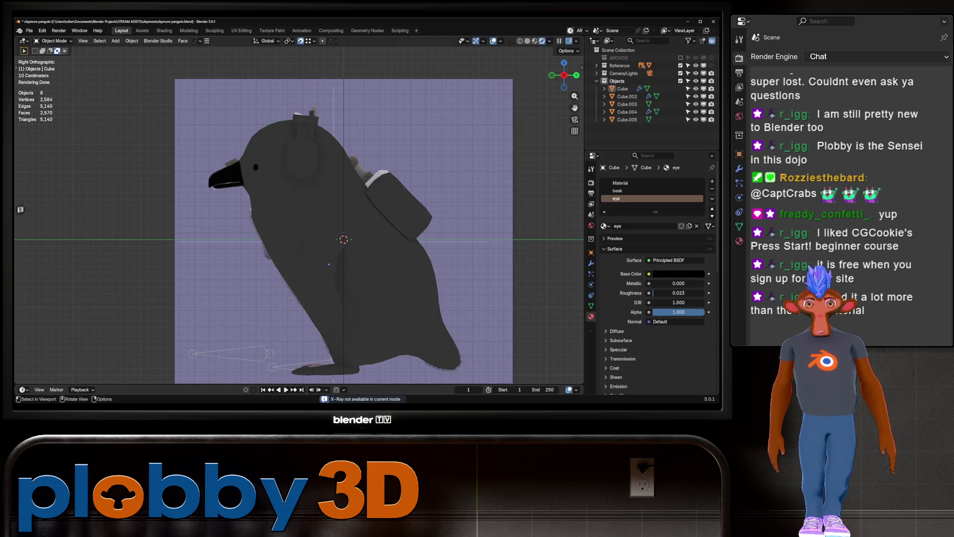
click(527, 40)
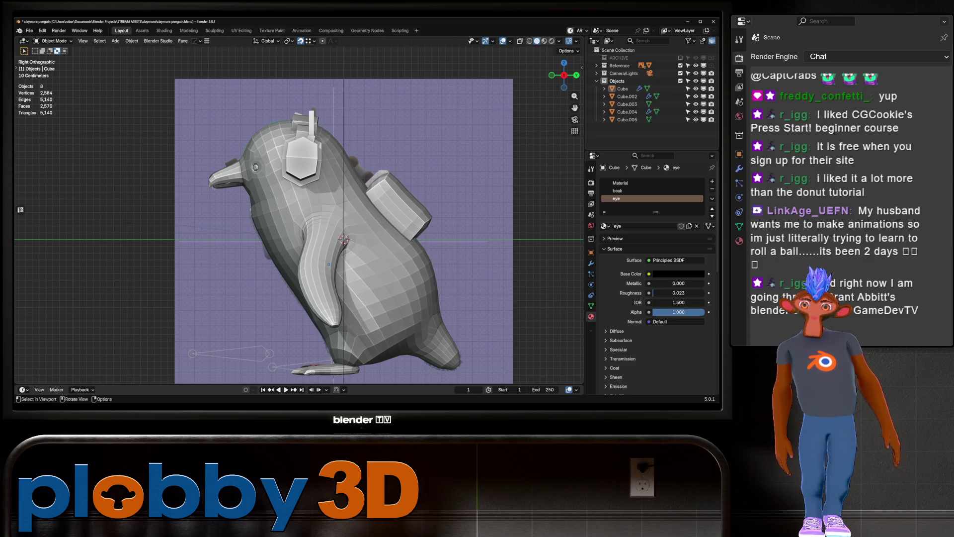
key(shift+a)
key(Escape)
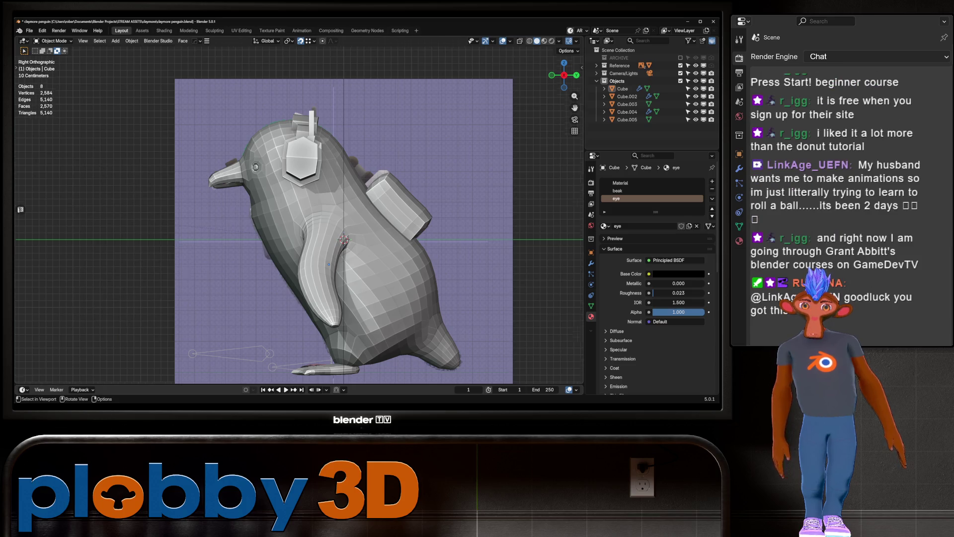
scroll(328, 264, down, 8)
middle_drag(328, 264, 393, 251)
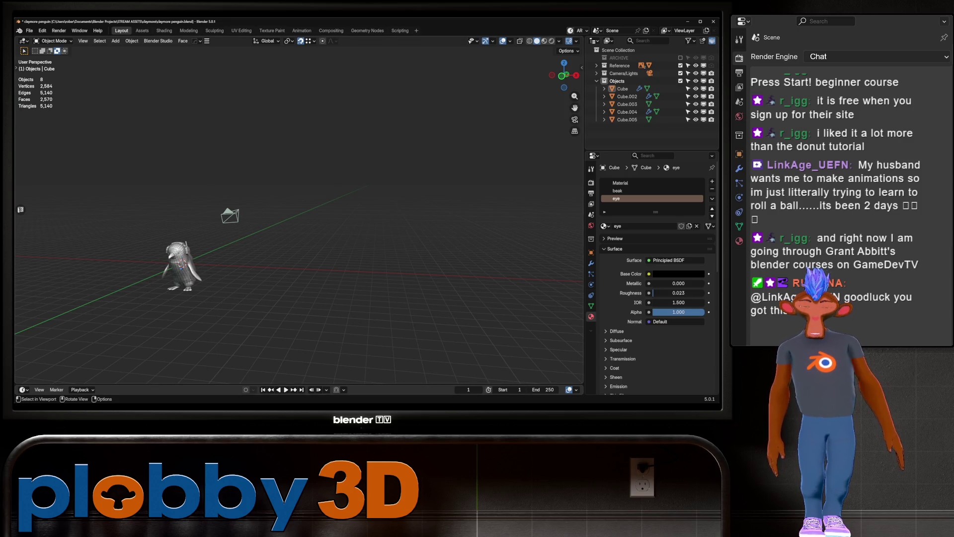
Add a plane and move it along X away from the penguin.
key(shift+a)
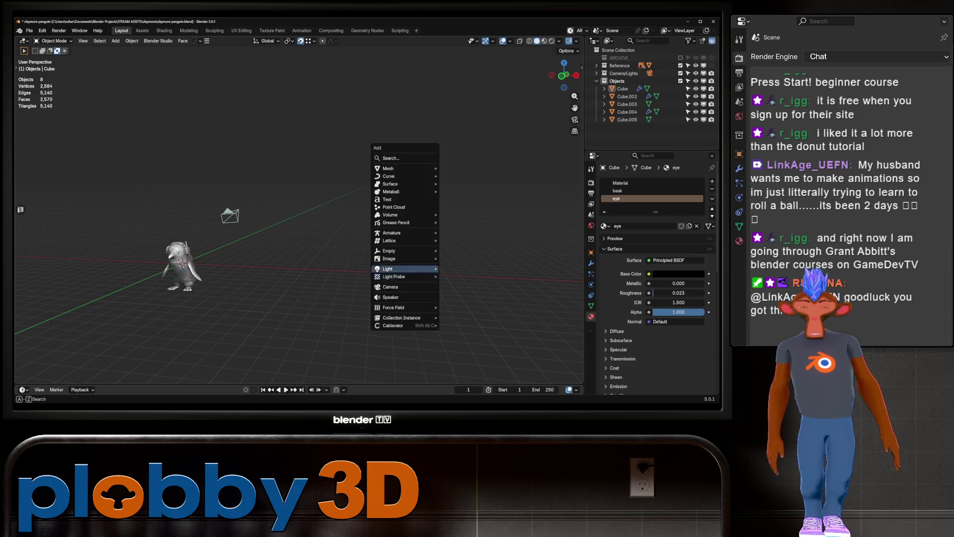
mouse_move(402, 168)
click(457, 176)
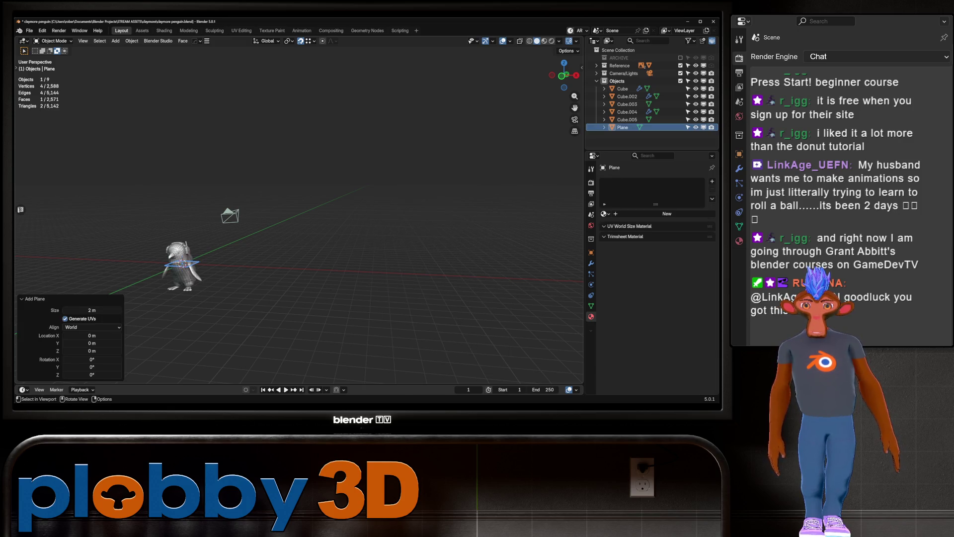
key(g)
key(x)
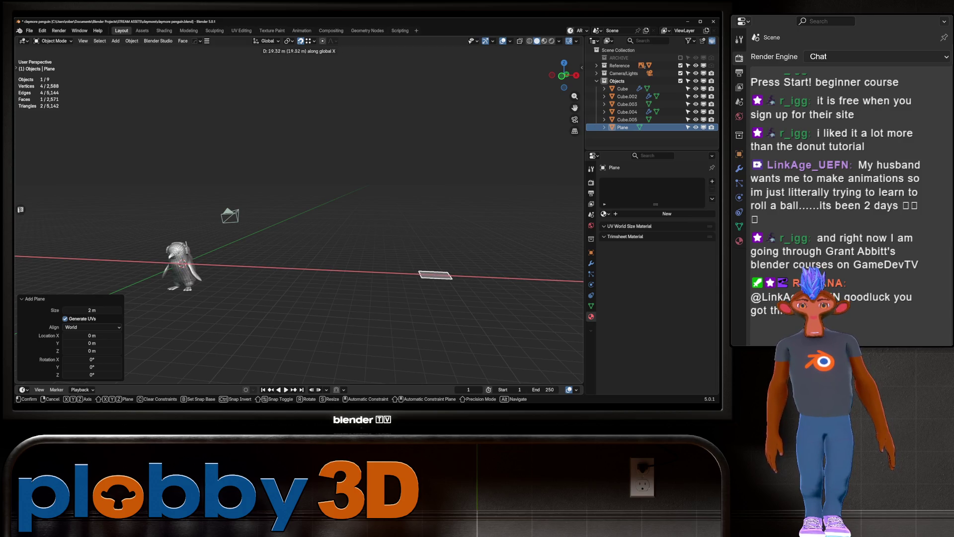
key(Return)
Scale the plane about 3.3x along X and 5x along Y, then apply rotation and scale.
middle_drag(298, 223, 347, 198)
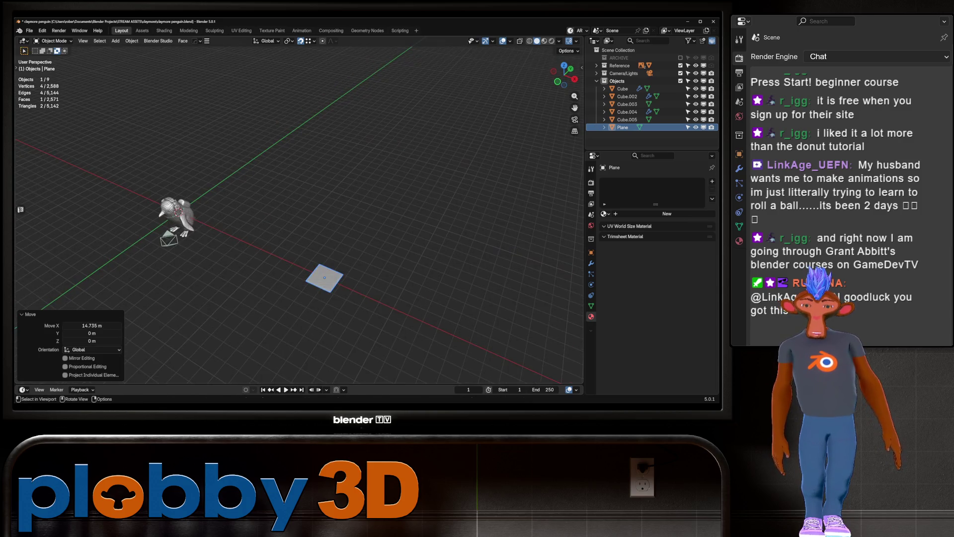
key(s)
key(x)
key(Return)
middle_drag(298, 224, 338, 213)
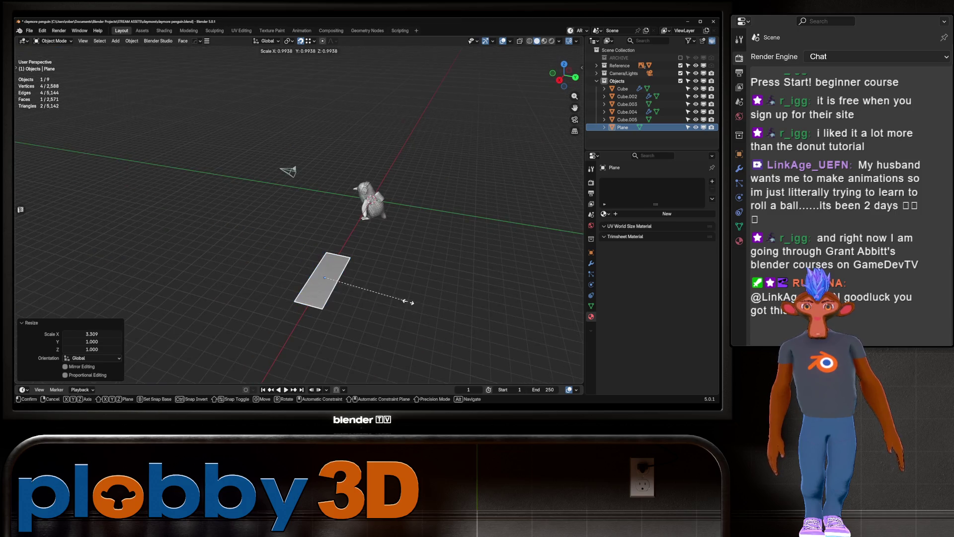
key(s)
key(y)
key(Return)
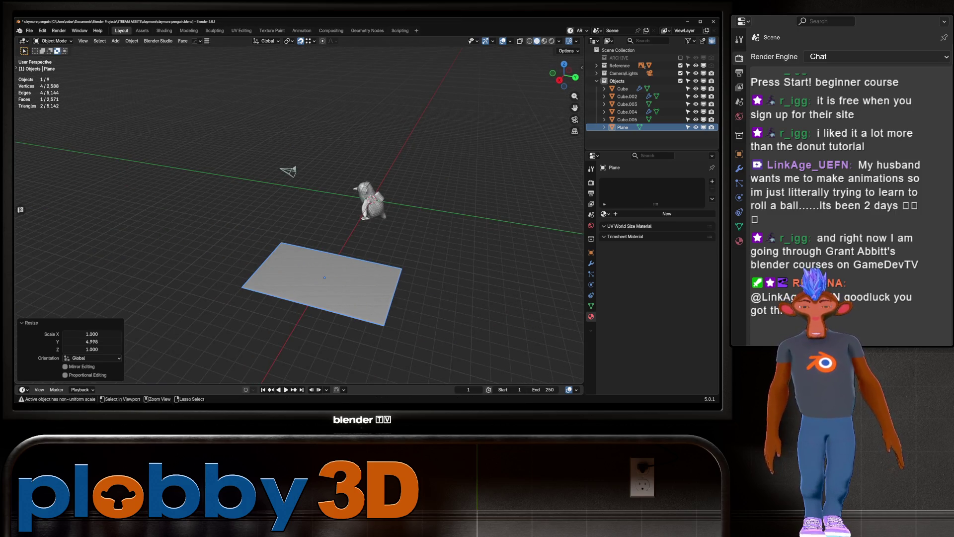
key(ctrl+a)
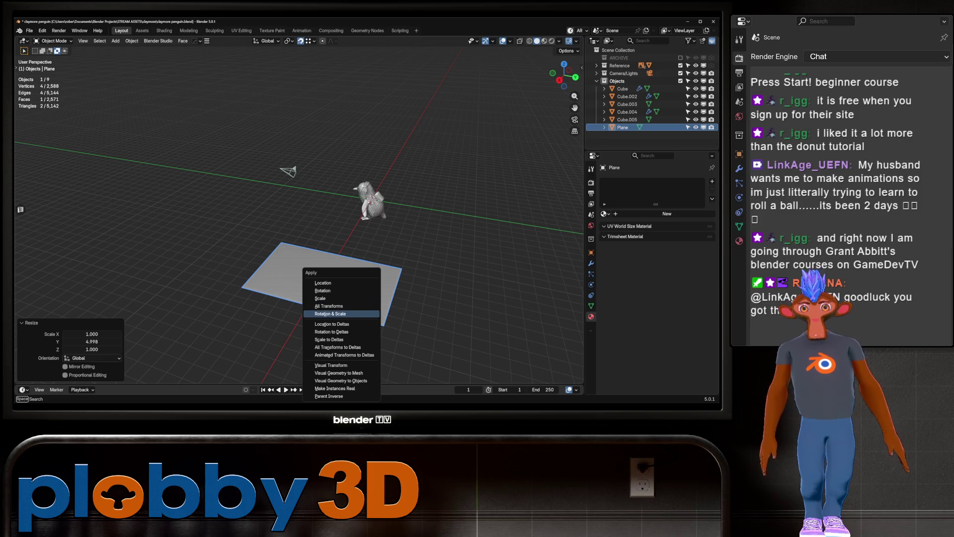
click(330, 313)
In Edit Mode, extrude the plane's far edge about 5 m straight up into a wall.
middle_drag(330, 313, 298, 305)
key(Tab)
click(334, 272)
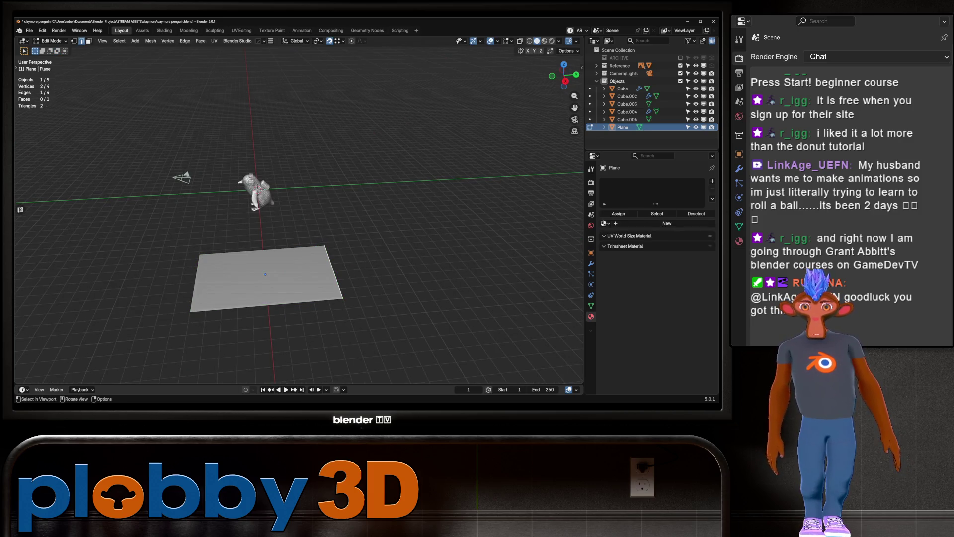
key(e)
key(z)
key(Return)
Push the wall's top edge about 6 m out along Y to form a slope.
key(g)
key(y)
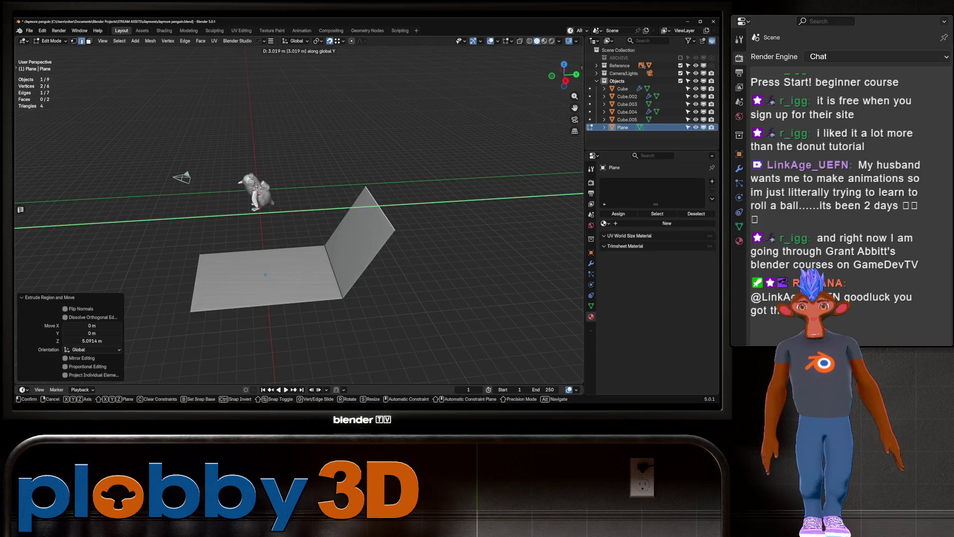
key(Return)
key(g)
key(z)
key(y)
key(Return)
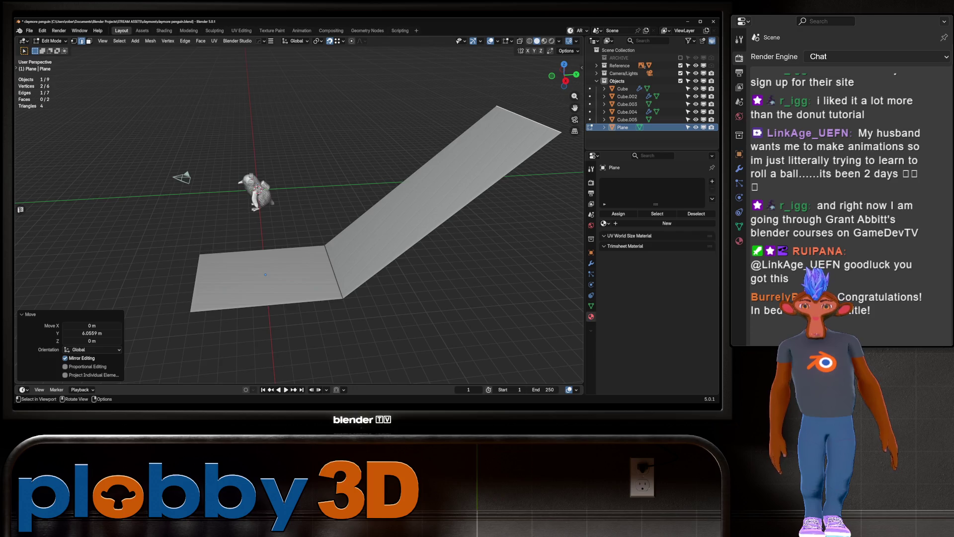
Extrude a 9 m flat top along Y and lengthen the bottom flat section about 4 m.
mouse_move(298, 224)
middle_down()
mouse_move(279, 214)
mouse_move(298, 204)
mouse_move(261, 211)
middle_up()
key(e)
key(y)
key(Return)
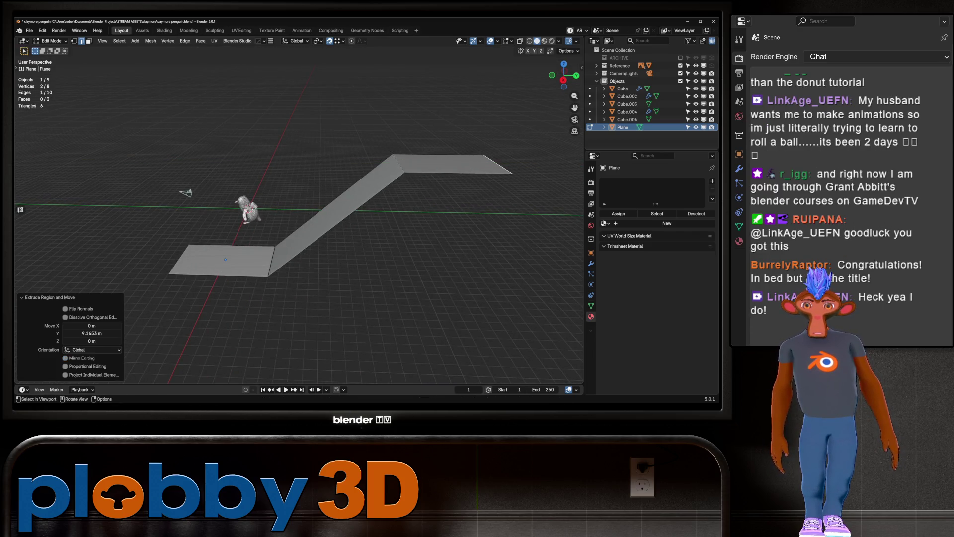
key(g)
key(y)
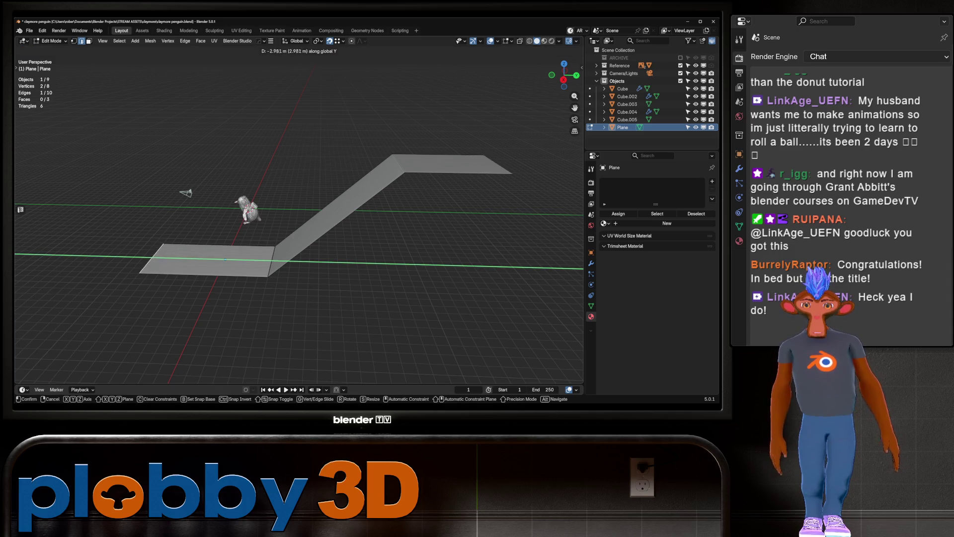
key(Return)
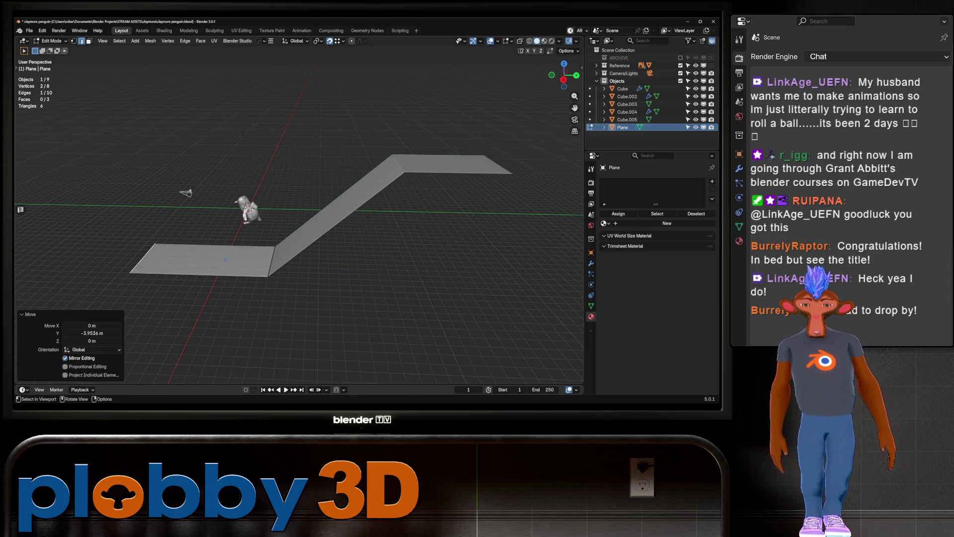
middle_drag(298, 223, 357, 221)
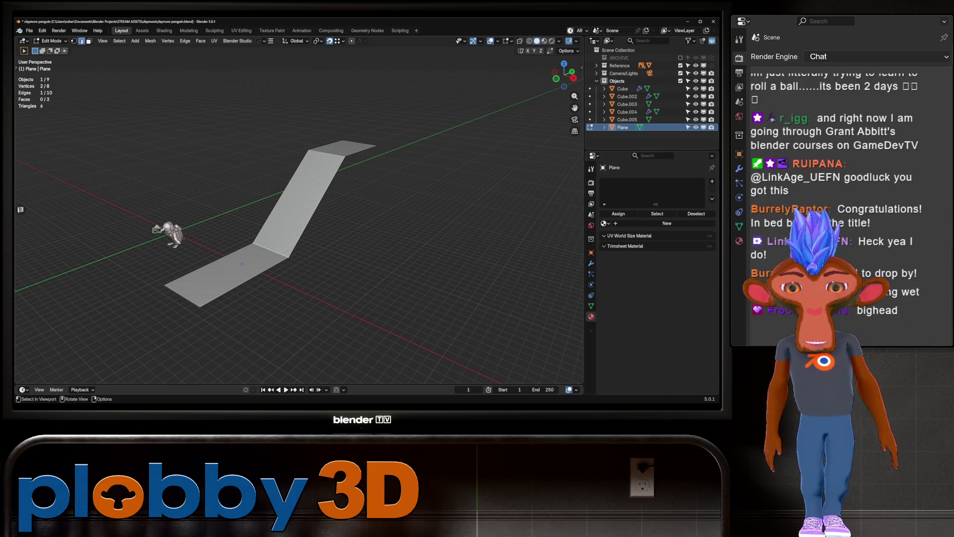
shift+click(271, 249)
Bevel both bend edges with 10 segments to curve the ramp.
middle_drag(298, 224, 338, 218)
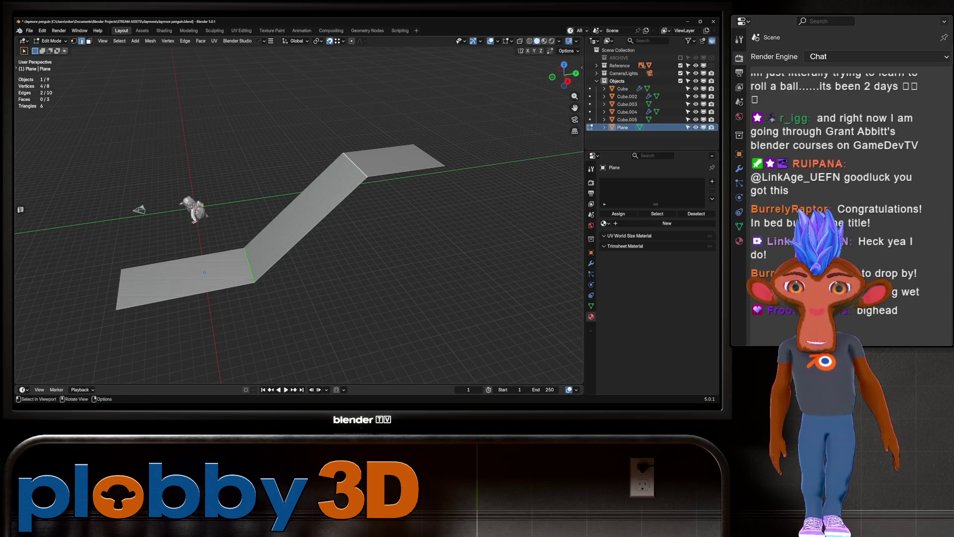
key(ctrl+b)
scroll(338, 204, up, 9)
click(337, 203)
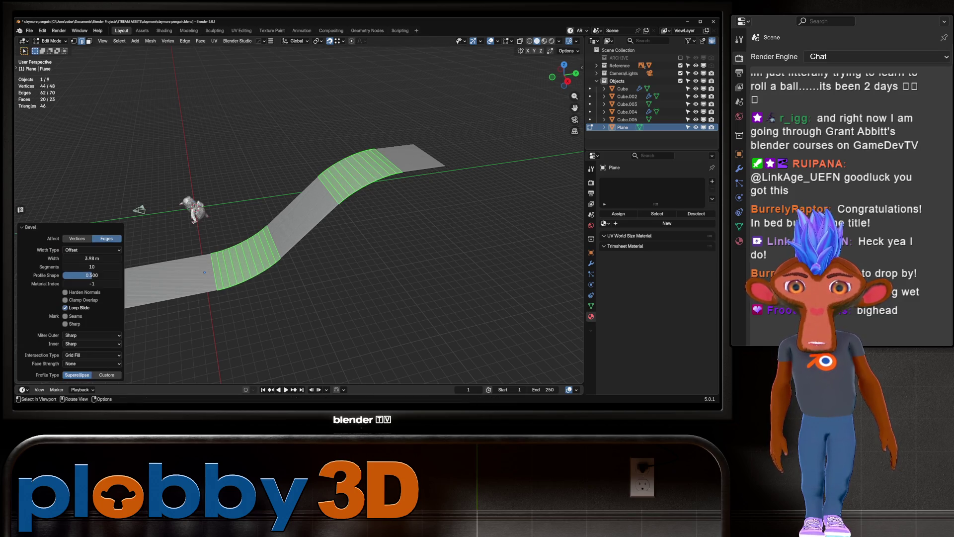
mouse_move(337, 204)
middle_down()
mouse_move(318, 198)
mouse_move(348, 208)
middle_up()
Select all of the strip and widen it about 3.2x along X.
key(a)
key(u)
click(328, 174)
key(s)
key(x)
key(Return)
Back in Object Mode, shift the ramp along X and apply Shade Smooth.
key(Tab)
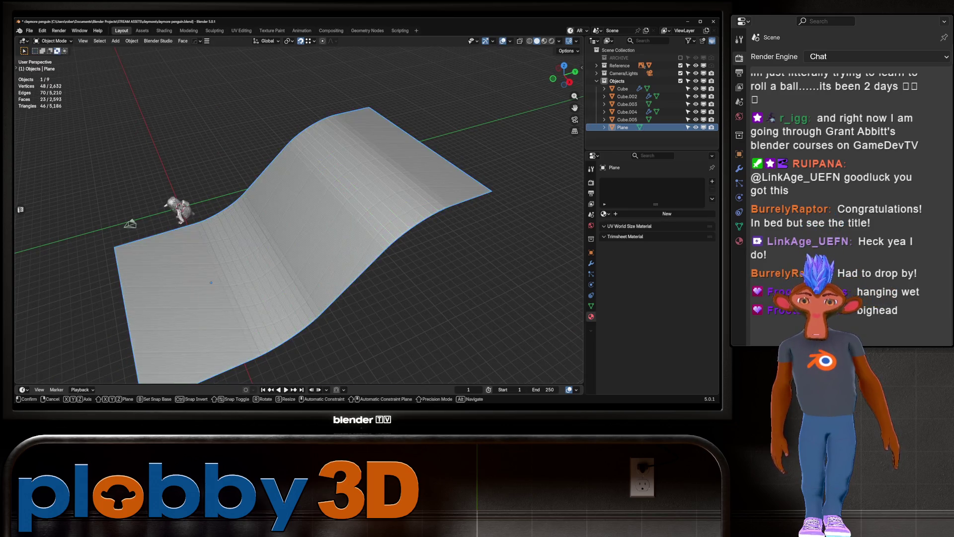
key(g)
key(x)
click(279, 261)
right_click(280, 261)
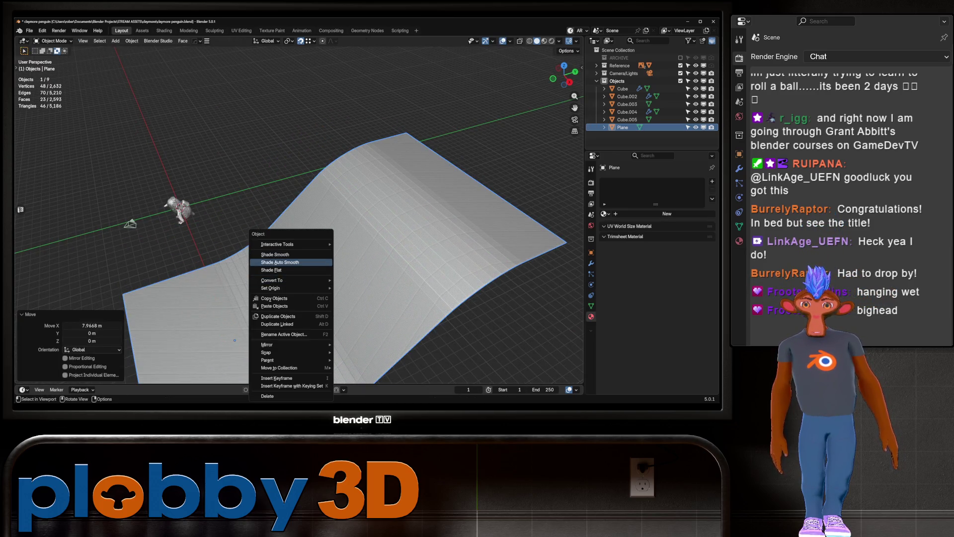
click(278, 254)
middle_drag(278, 254, 367, 243)
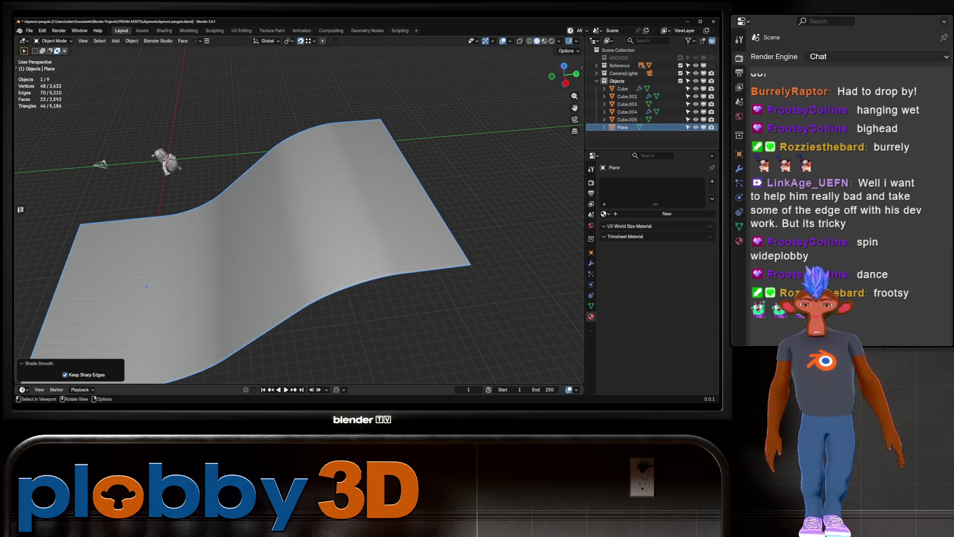
middle_drag(298, 224, 228, 206)
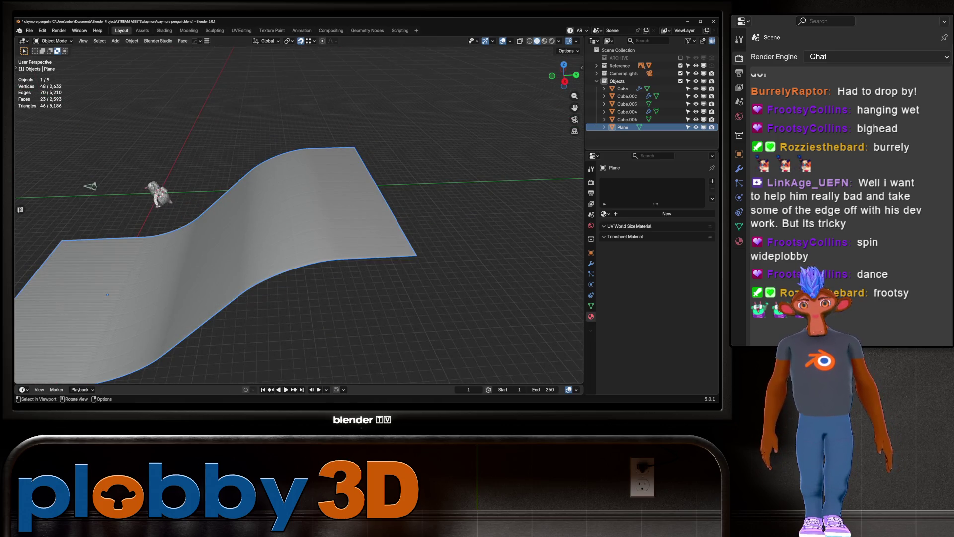
Add a UV sphere to the scene.
key(shift+a)
mouse_move(348, 239)
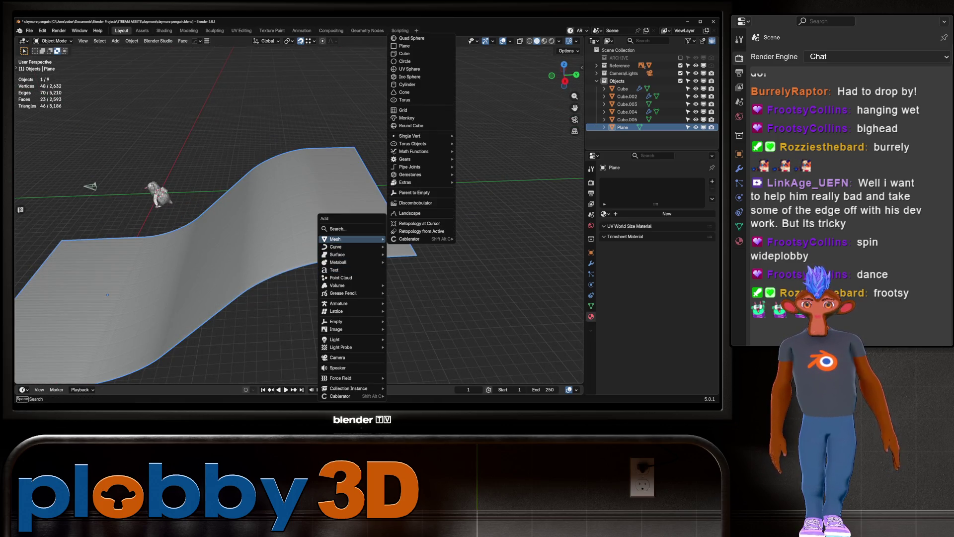
click(418, 69)
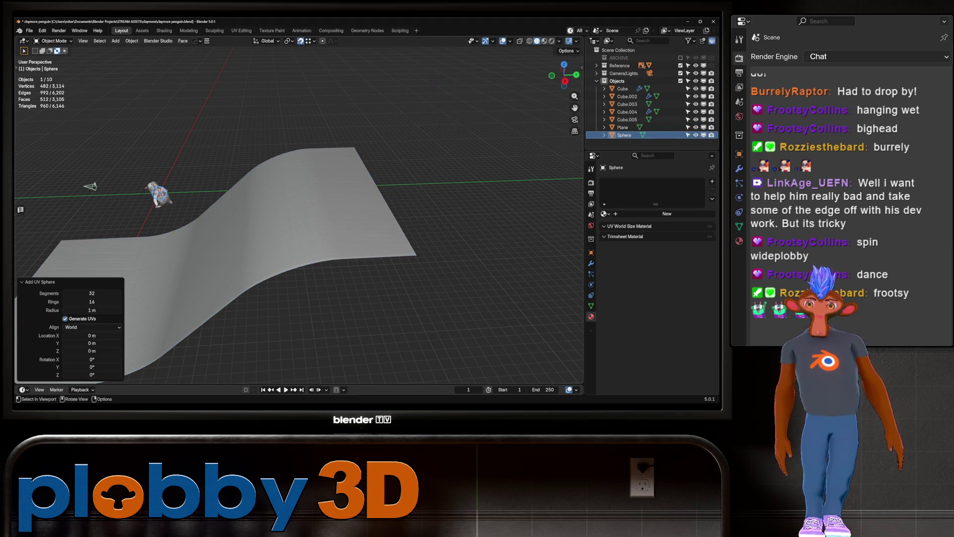
middle_drag(298, 223, 241, 182)
Raise the sphere about 15.75 m and move it along Y above the ramp's raised end.
key(g)
key(x)
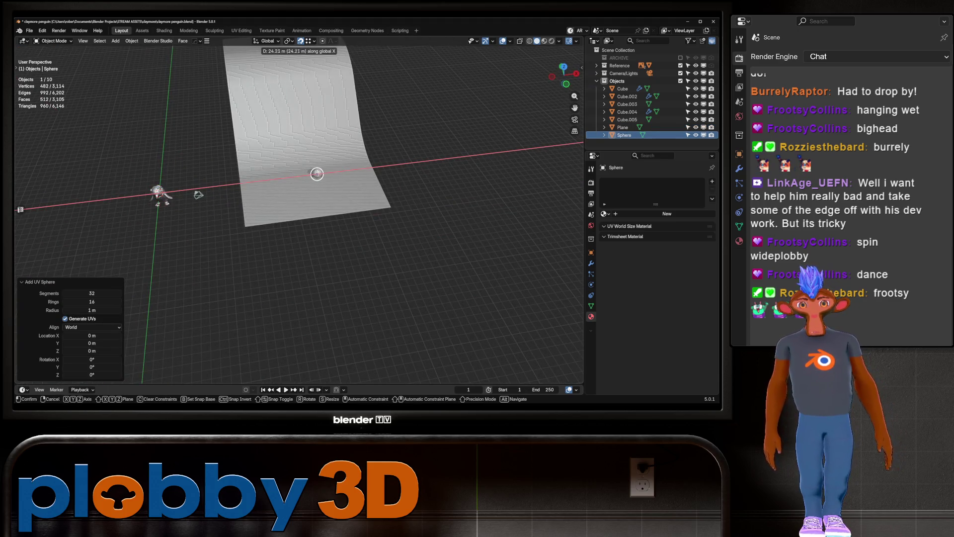
alt+middle_drag(308, 175, 348, 159)
key(z)
click(364, 161)
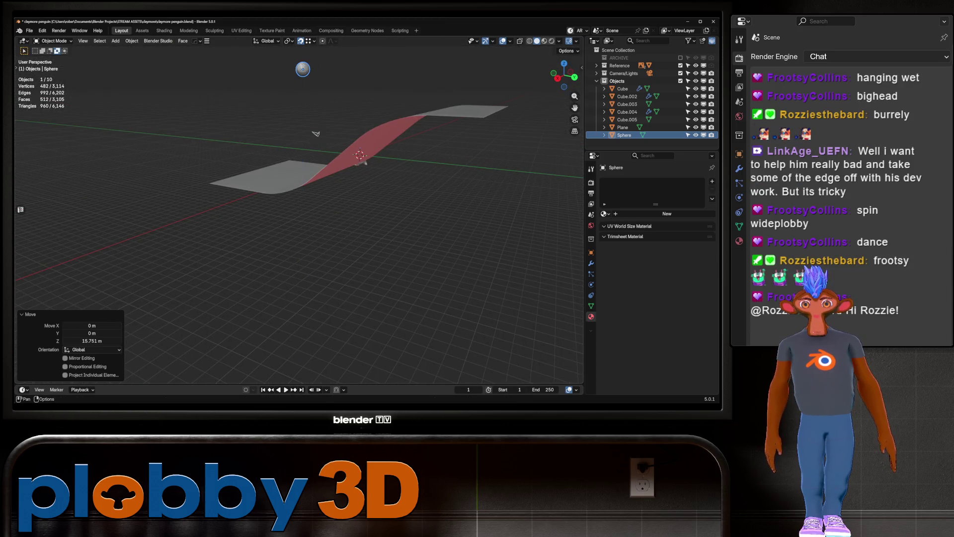
key(g)
key(y)
click(507, 164)
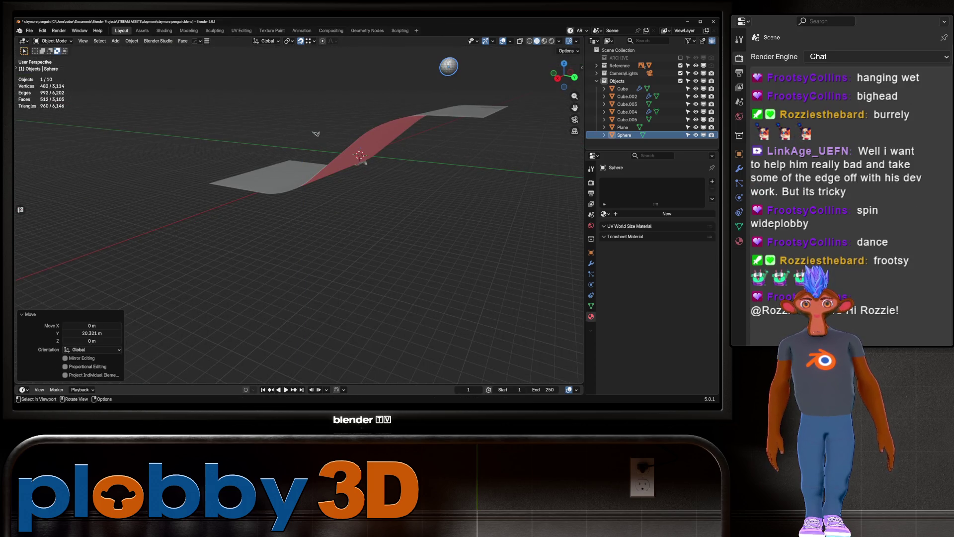
Apply the sphere's rotation and scale and give it Shade Auto Smooth.
mouse_move(507, 164)
middle_down()
mouse_move(447, 167)
mouse_move(256, 132)
mouse_move(328, 119)
middle_up()
key(ctrl+a)
click(245, 133)
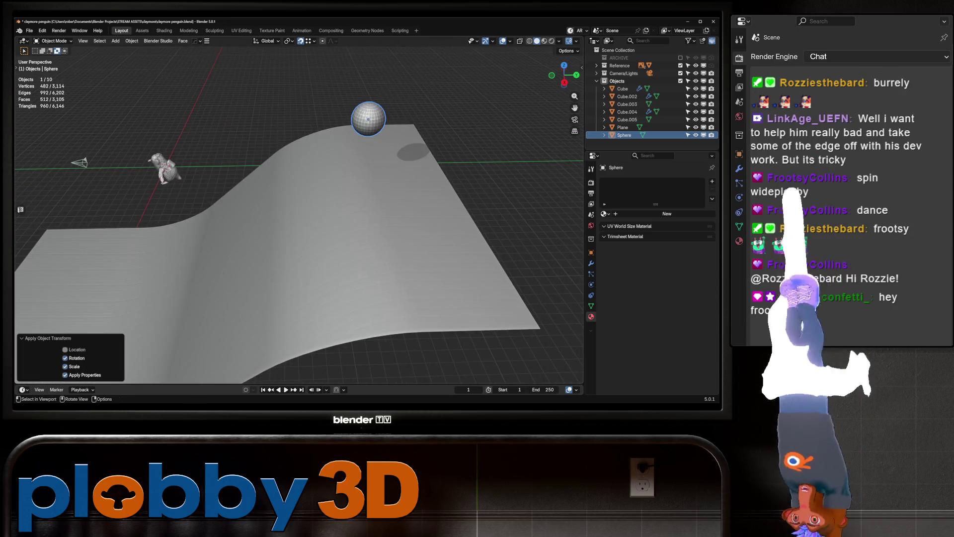
right_click(328, 118)
click(336, 126)
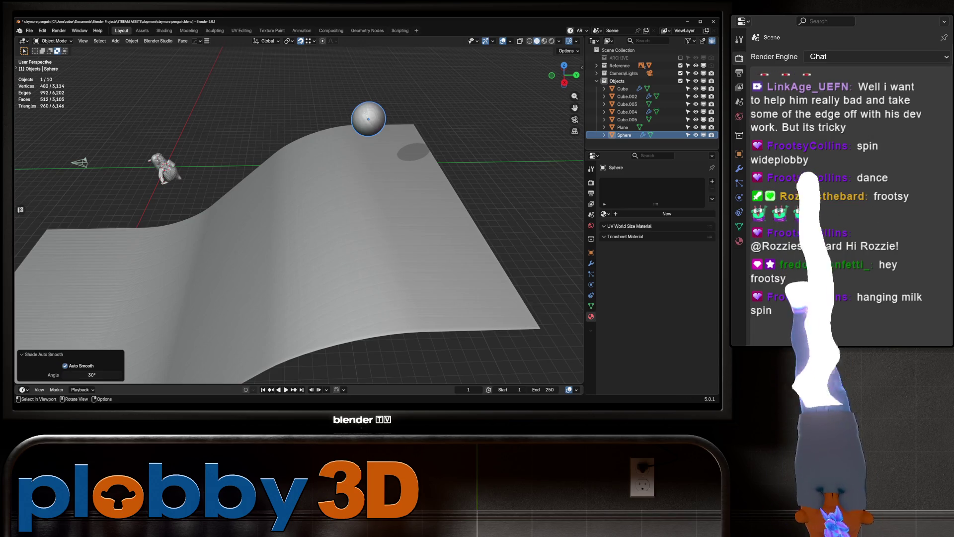
Make the wavy ramp plane a passive rigid body.
click(623, 127)
click(132, 40)
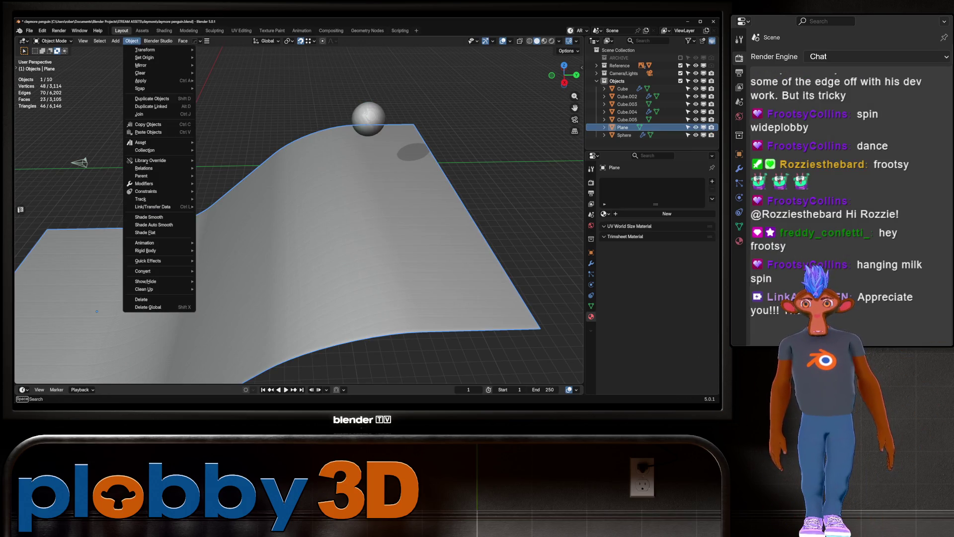
mouse_move(145, 251)
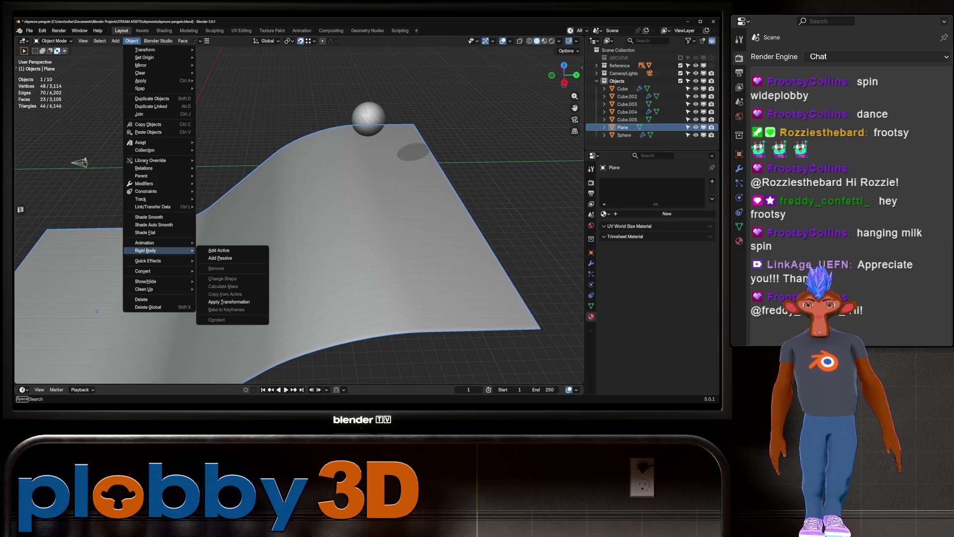
click(219, 258)
Add rigid body physics to the sphere and set it to active.
click(368, 118)
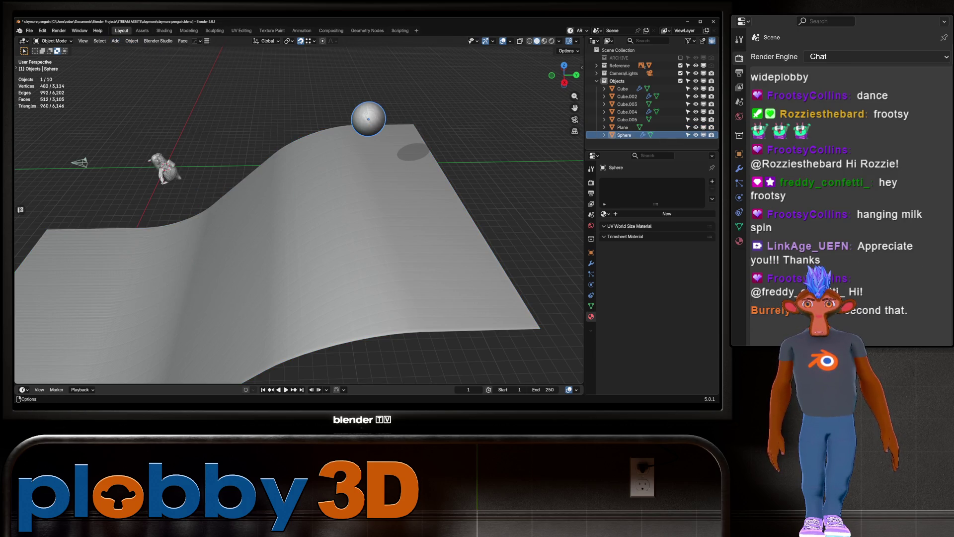
click(132, 40)
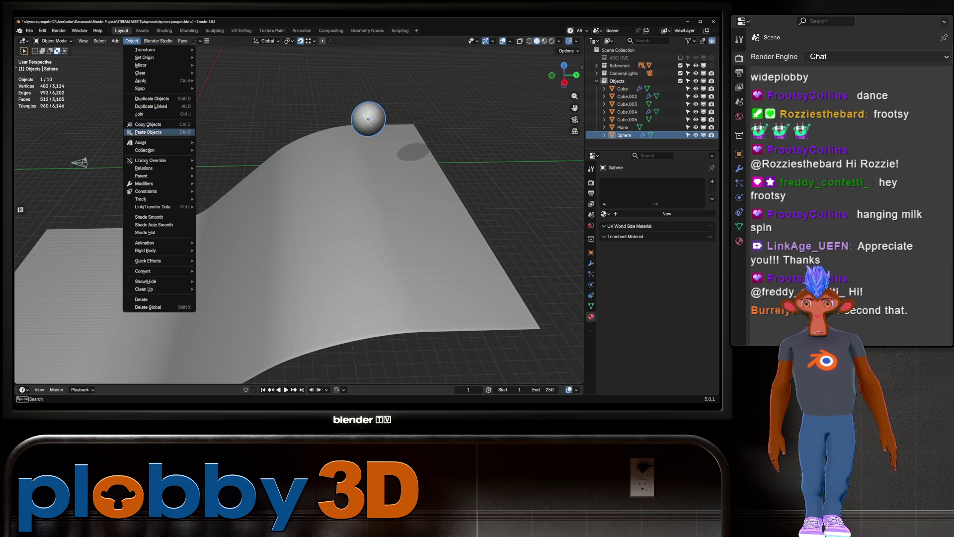
mouse_move(144, 243)
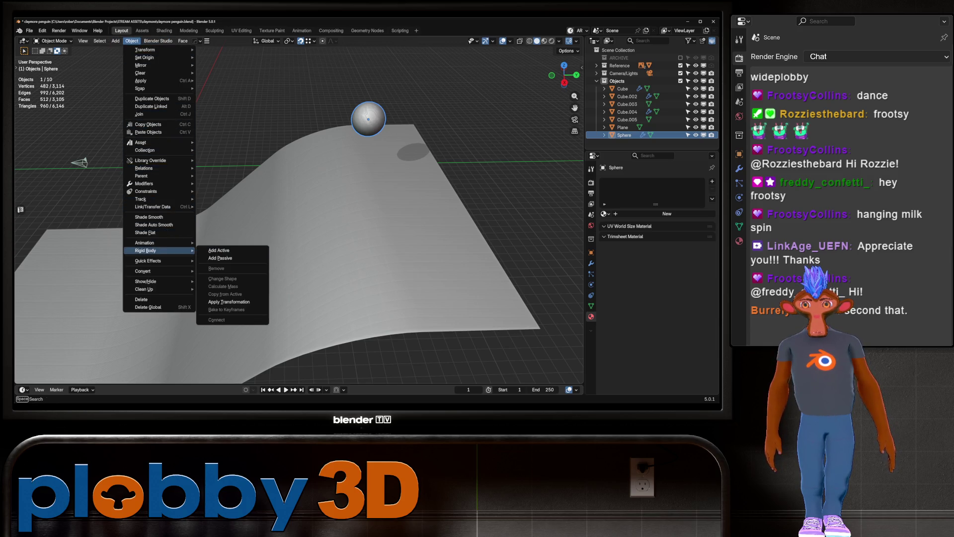
click(220, 258)
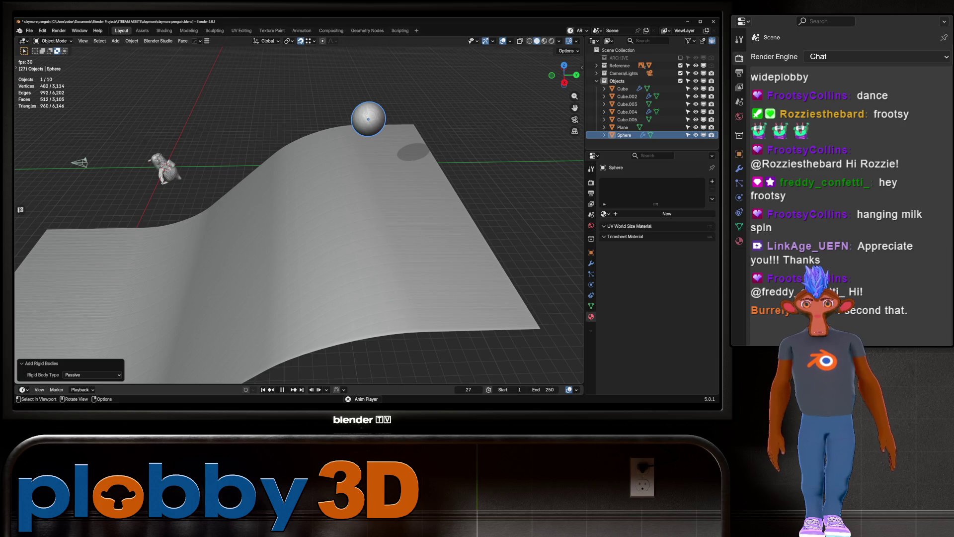
click(132, 41)
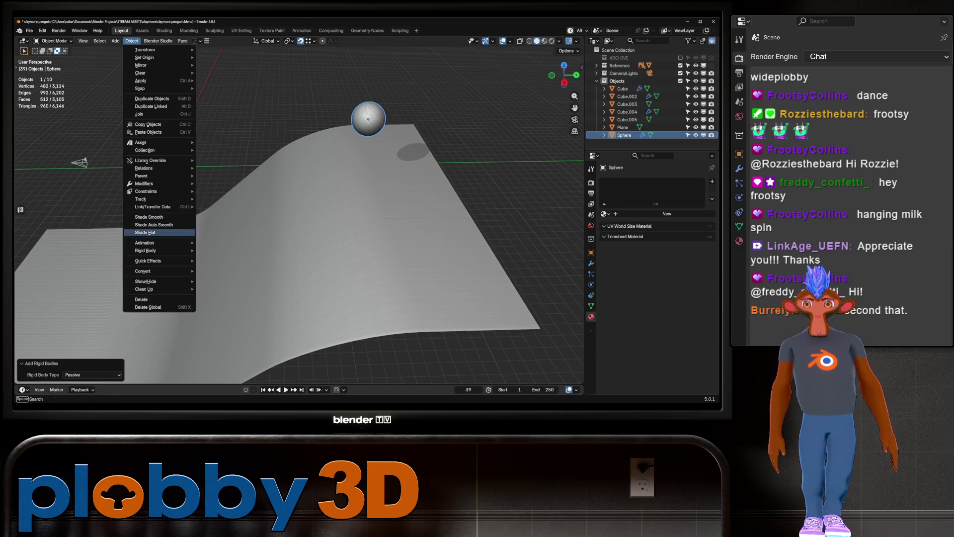
mouse_move(145, 250)
click(219, 250)
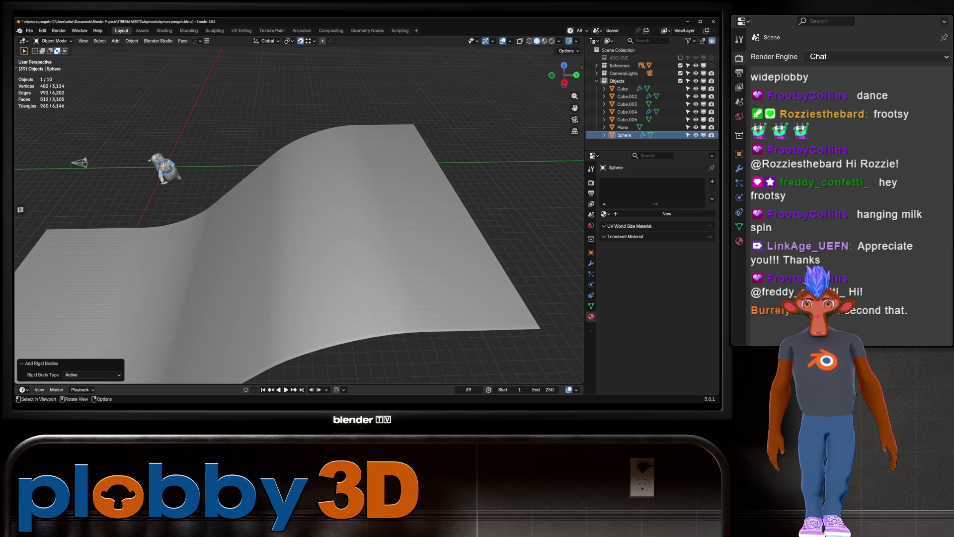
Reselect the sphere, apply its rotation and scale, and make it an active rigid body again.
key(alt+a)
middle_drag(298, 223, 347, 209)
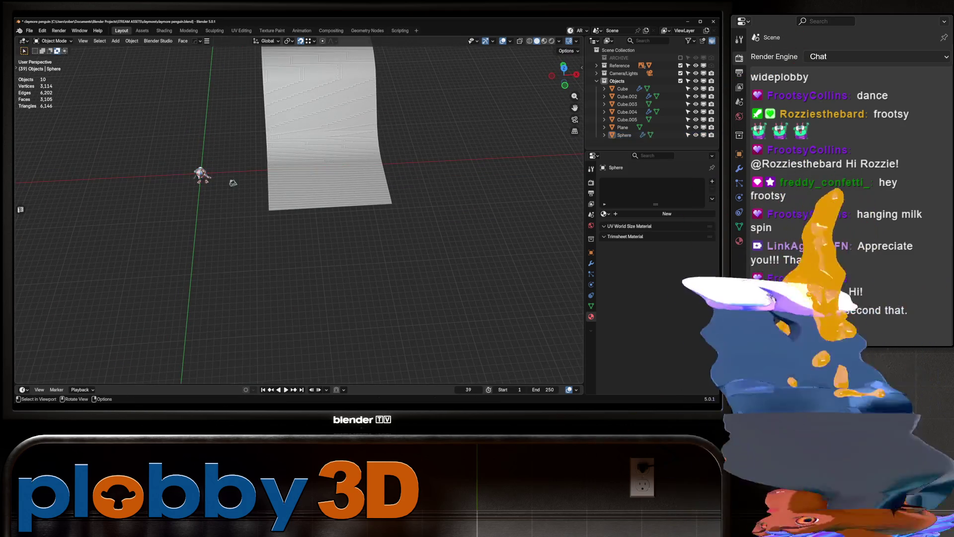
middle_drag(232, 182, 262, 175)
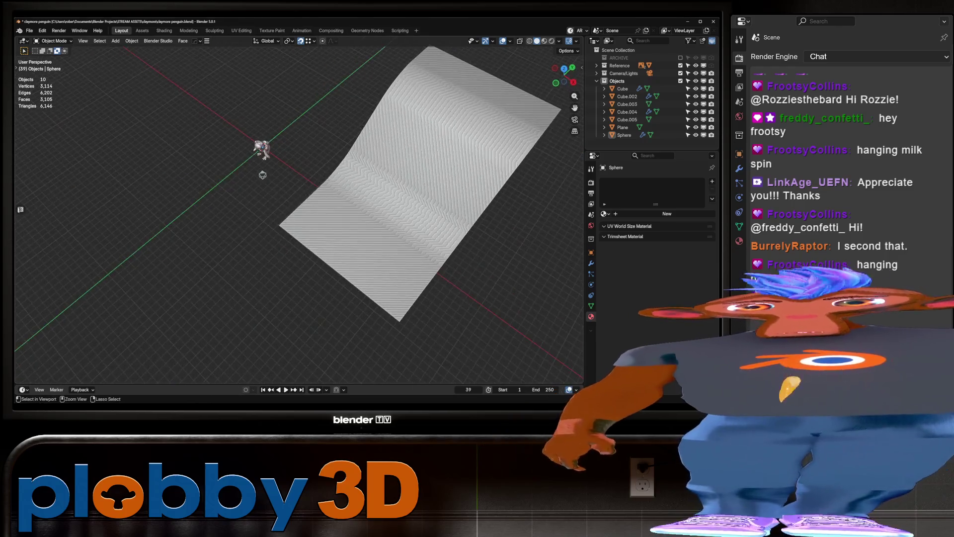
click(624, 135)
middle_drag(348, 199, 402, 145)
key(ctrl+a)
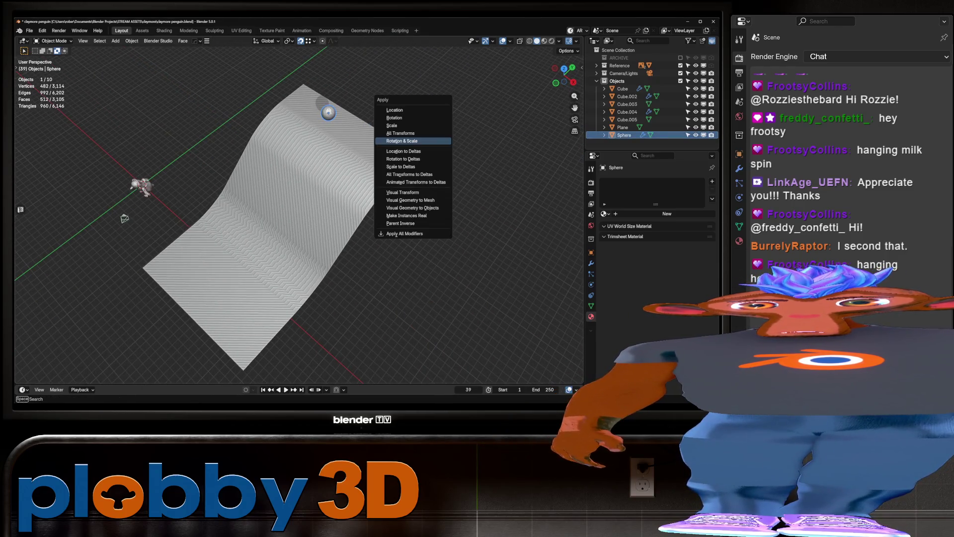
click(401, 140)
click(132, 41)
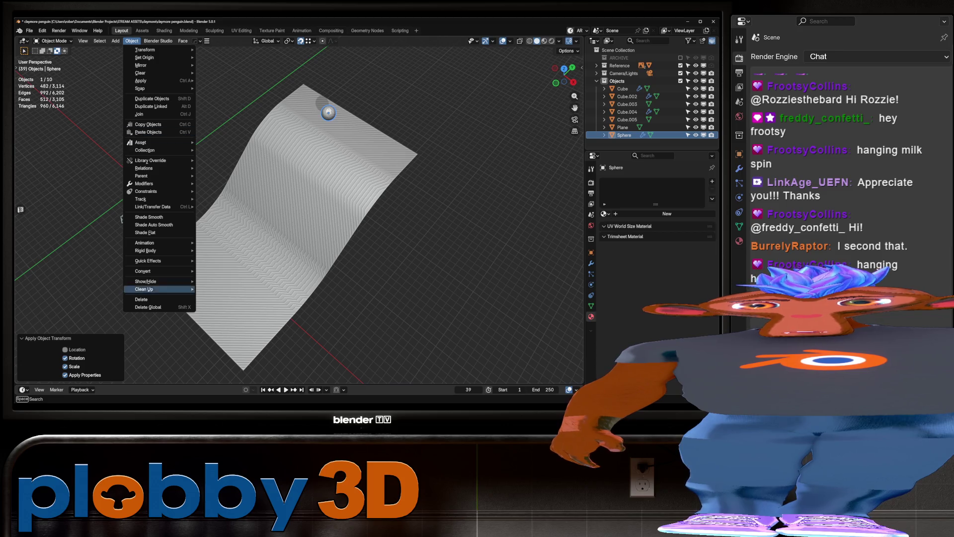
mouse_move(149, 251)
click(224, 250)
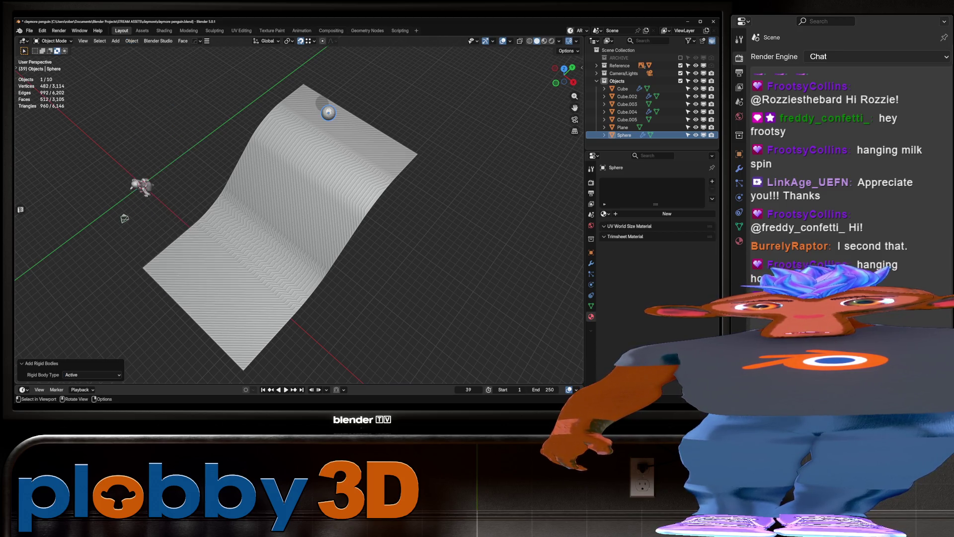
Lift the sphere above the ramp, play the simulation, then rewind to frame 1.
middle_drag(298, 224, 348, 188)
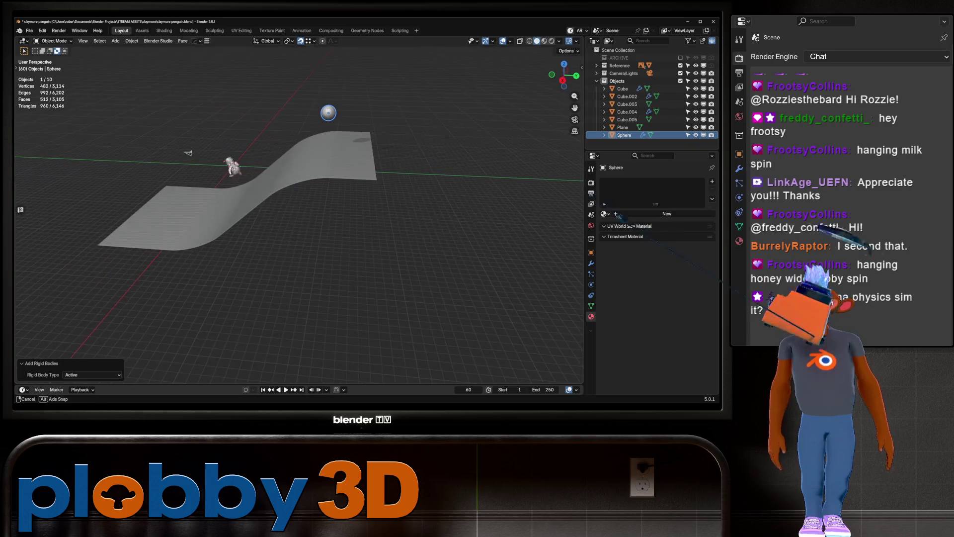
key(Escape)
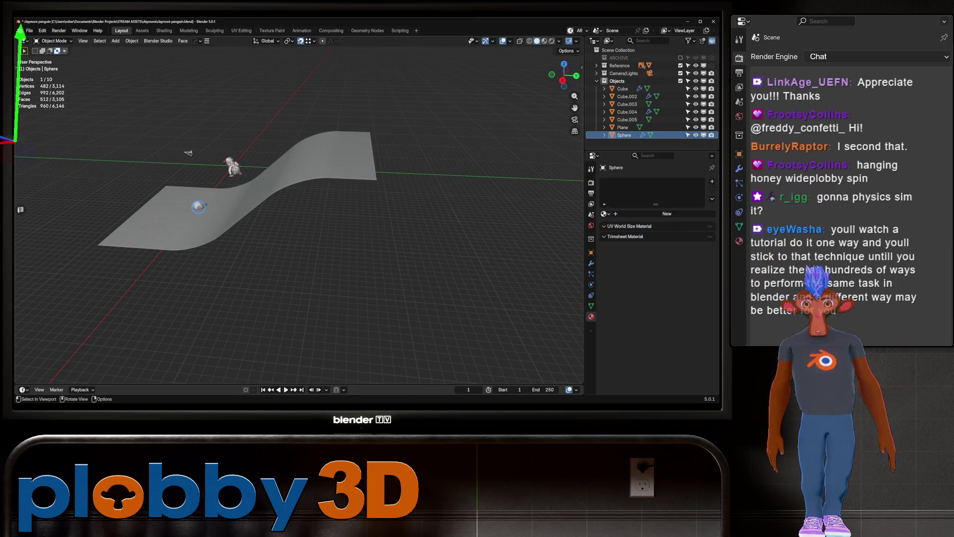
key(g)
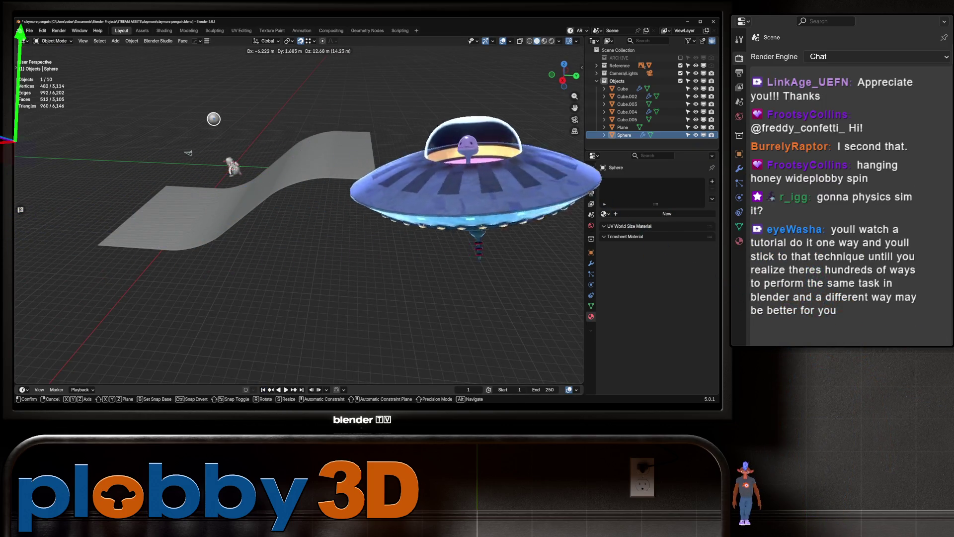
key(Return)
key(g)
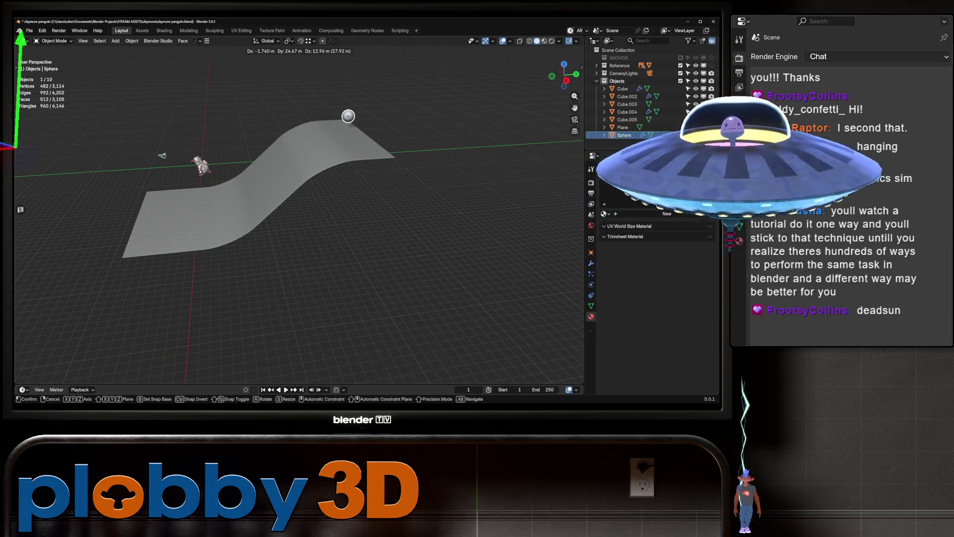
key(Return)
mouse_move(298, 224)
middle_down()
mouse_move(328, 208)
mouse_move(407, 199)
mouse_move(338, 218)
mouse_move(338, 199)
middle_up()
key(space)
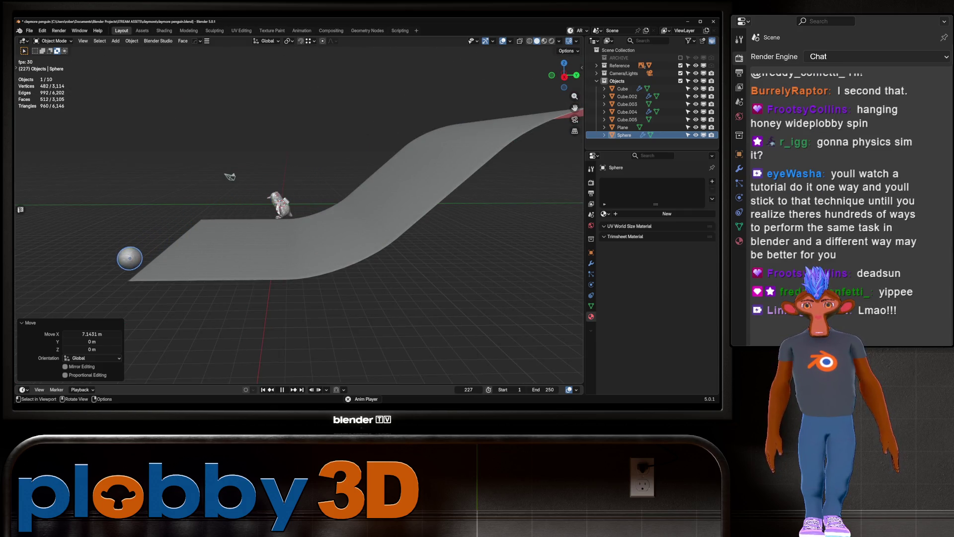
key(shift+Left)
click(358, 233)
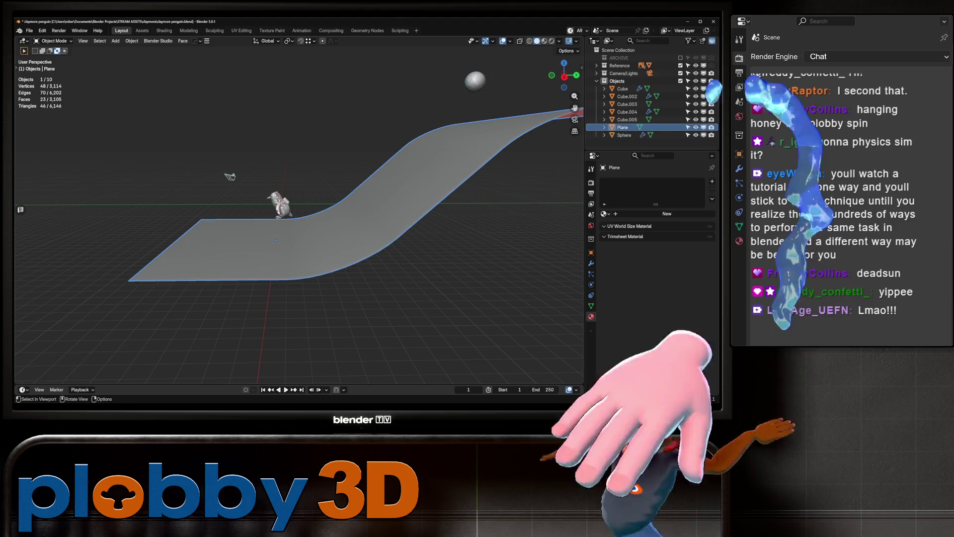
Apply the ramp's rotation and scale and set its rigid body collision shape to Mesh.
key(ctrl+a)
click(358, 236)
click(591, 263)
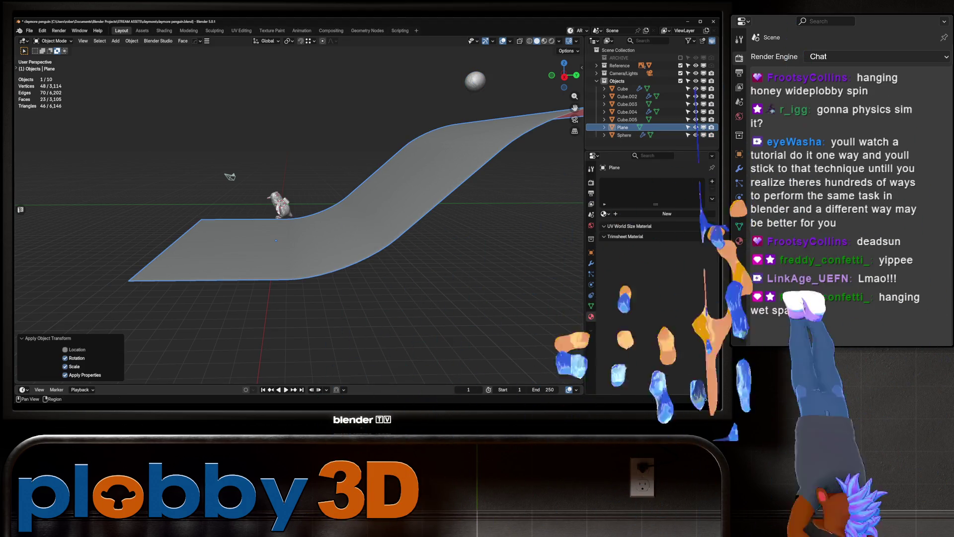
click(591, 284)
click(691, 198)
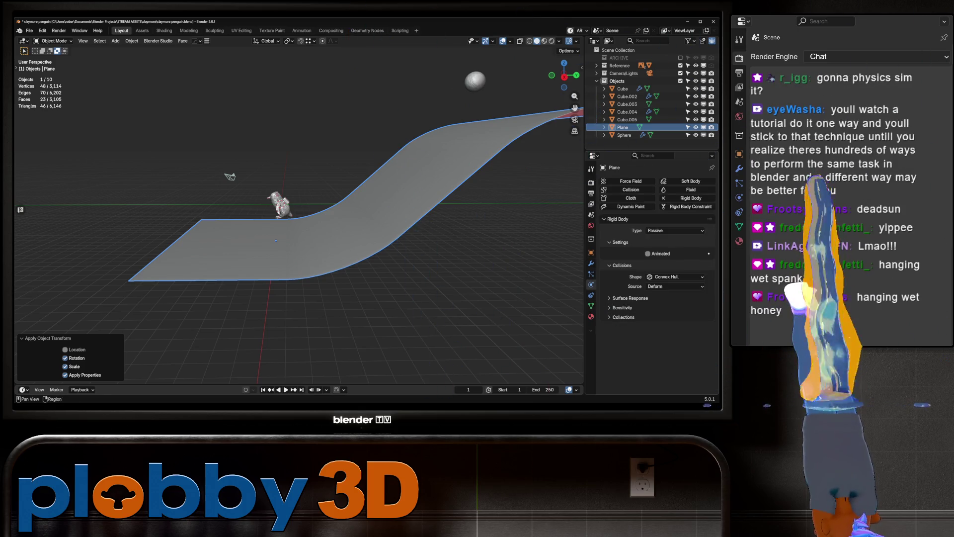
click(674, 277)
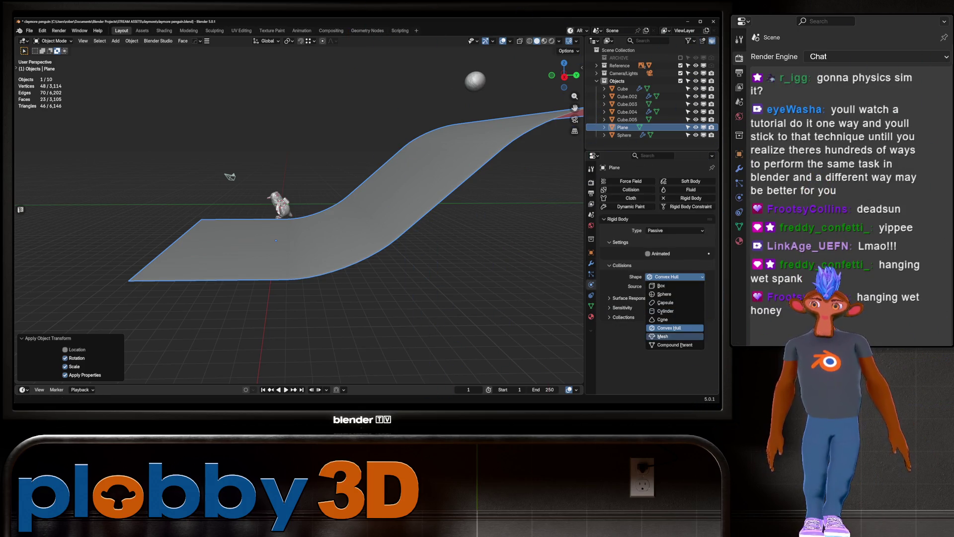
click(662, 336)
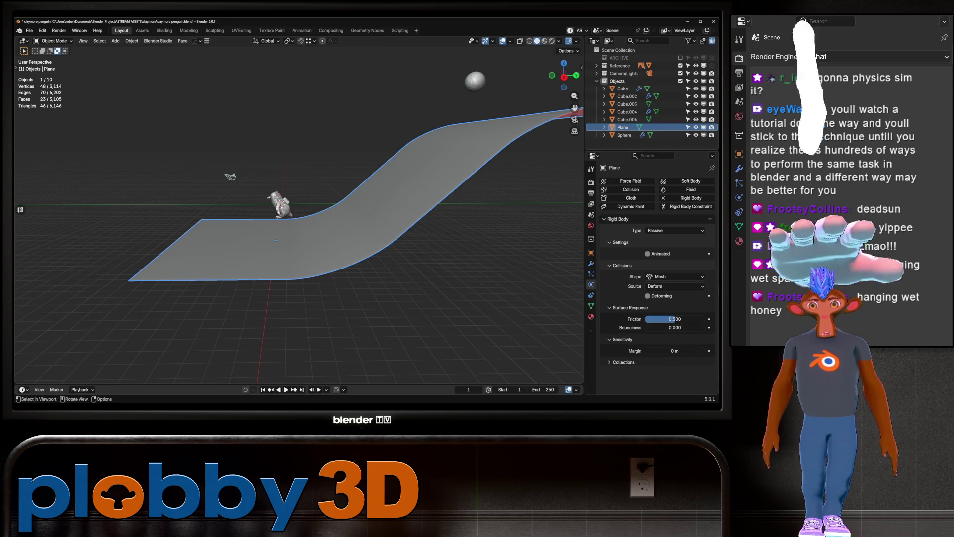
Set the sphere's collision shape to Mesh and play the simulation to check it.
click(624, 135)
scroll(655, 273, down, 2)
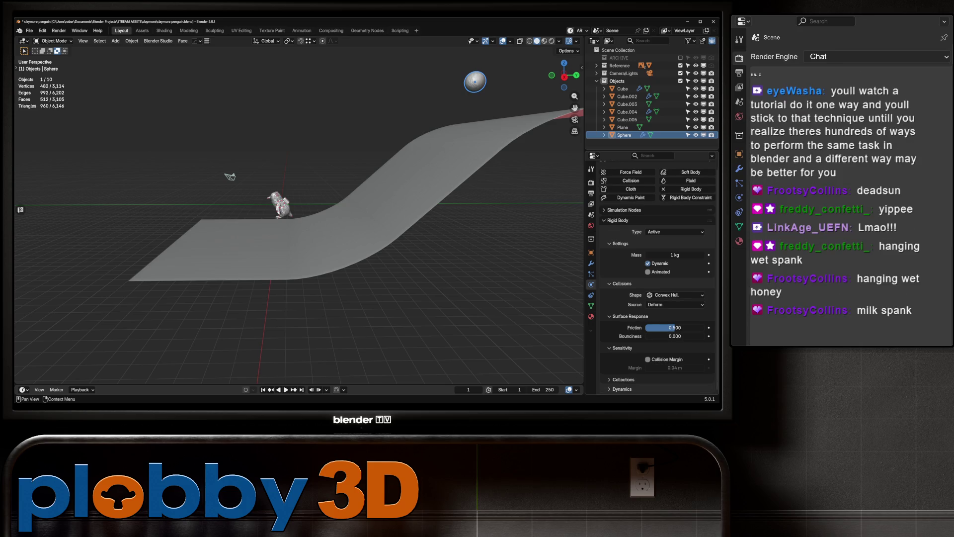
click(674, 294)
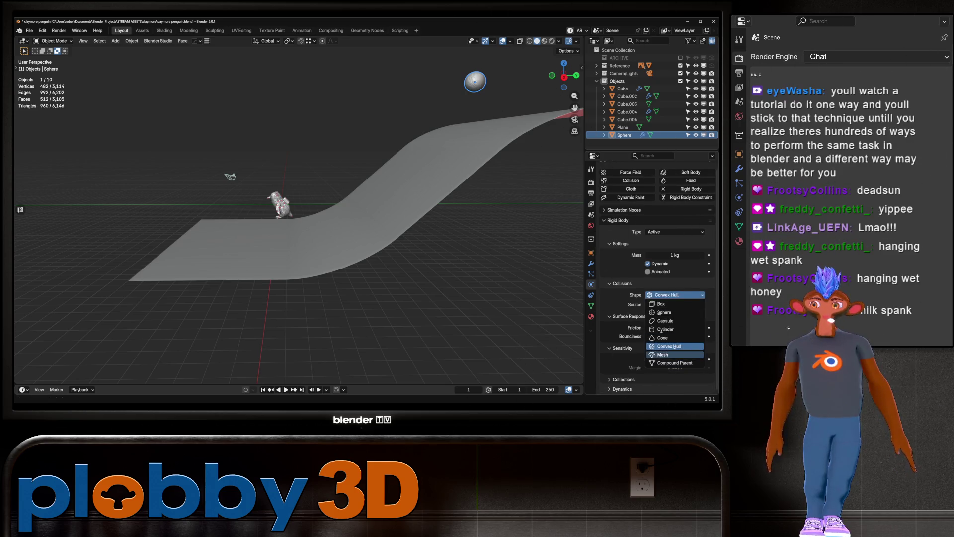
click(662, 354)
shift+middle_drag(323, 224, 288, 232)
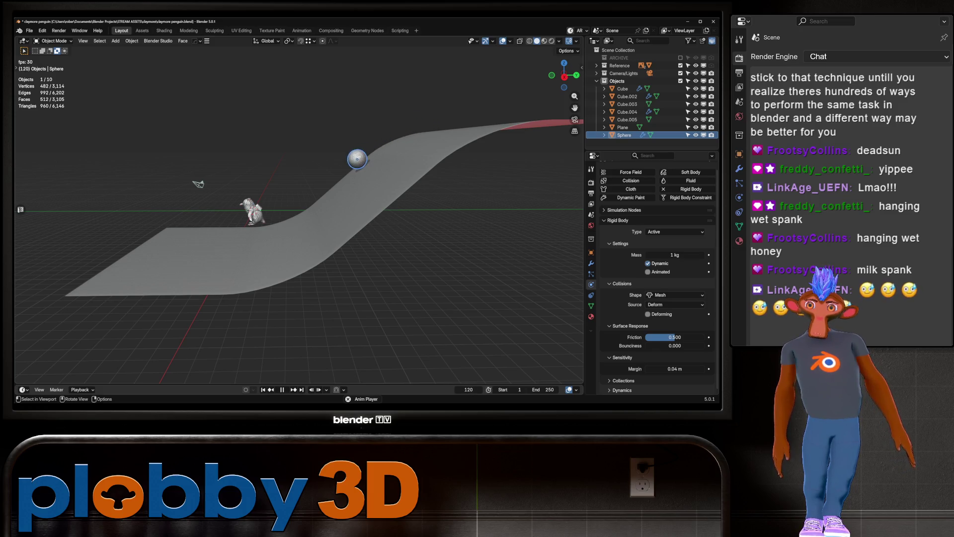
middle_drag(323, 224, 423, 229)
mouse_move(298, 249)
middle_down()
mouse_move(269, 278)
mouse_move(303, 234)
middle_up()
key(space)
Extend the scene's end frame from 250 to 3822.
scroll(298, 224, down, 8)
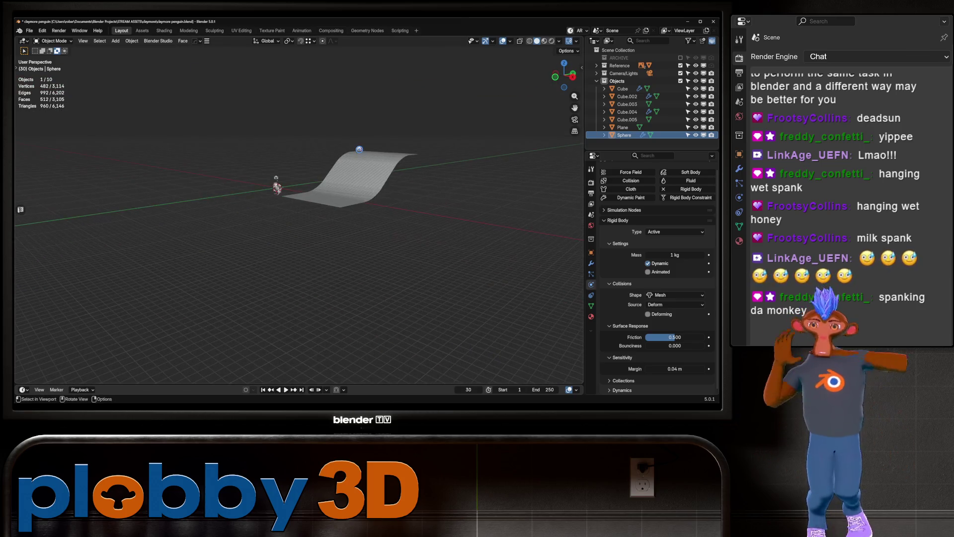
click(543, 389)
drag(542, 389, 567, 390)
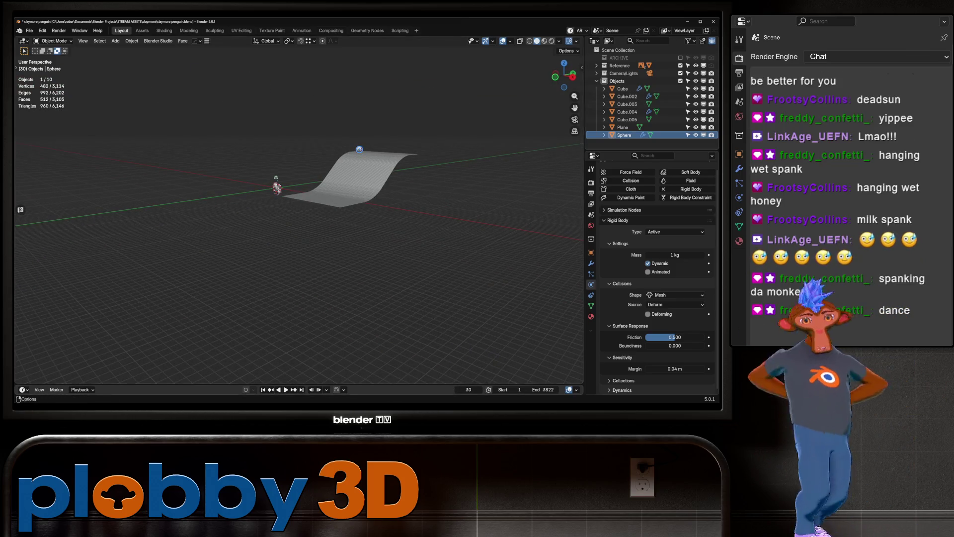
scroll(299, 223, up, 3)
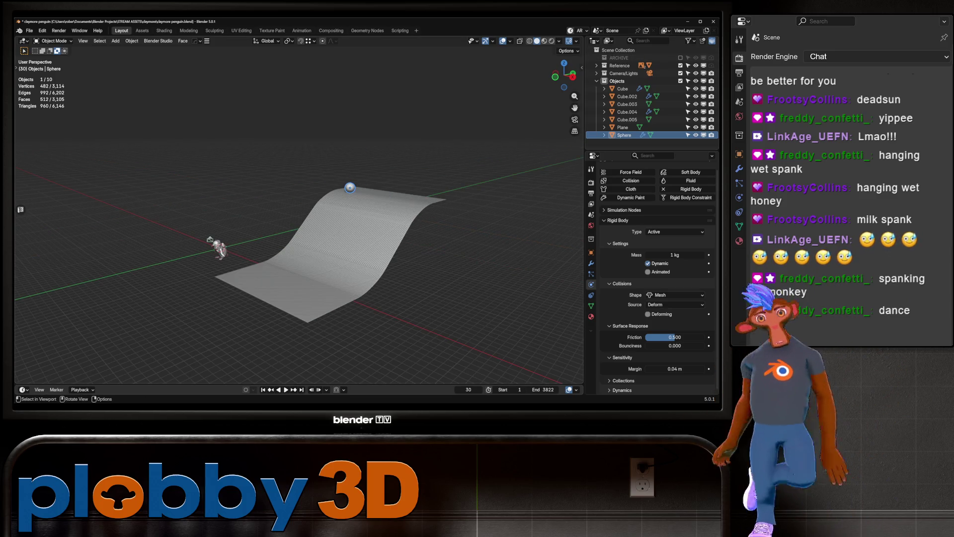
click(590, 316)
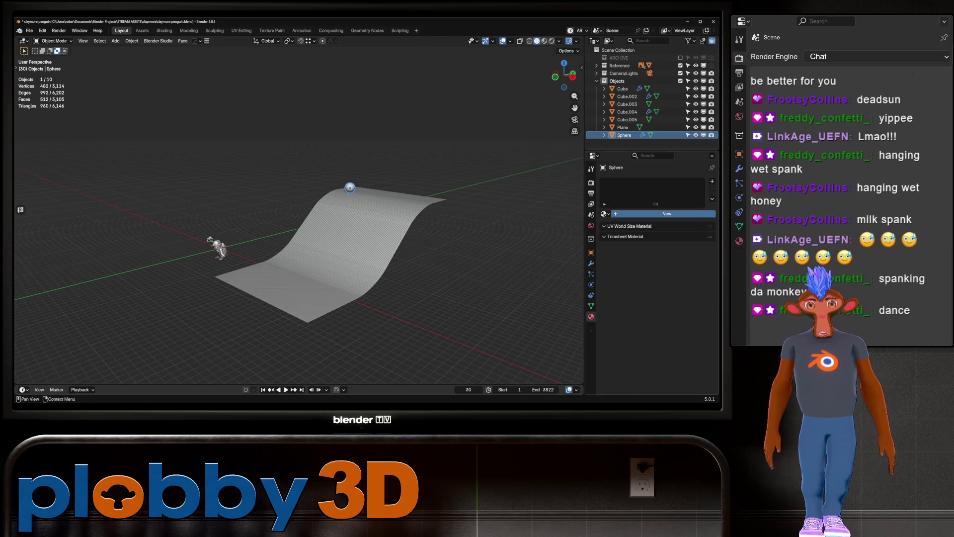
Give the sphere a new material with a blue emission colour.
click(667, 214)
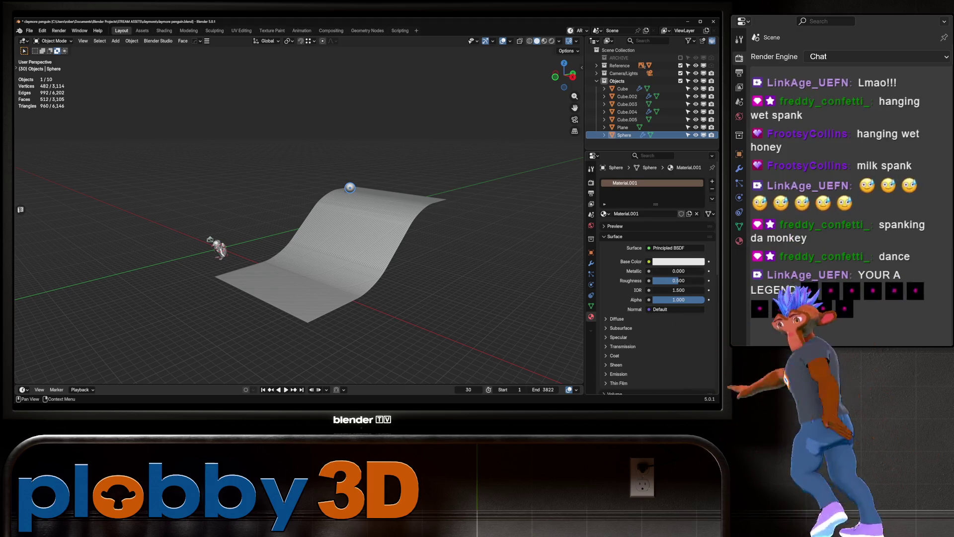
scroll(651, 279, down, 2)
click(618, 343)
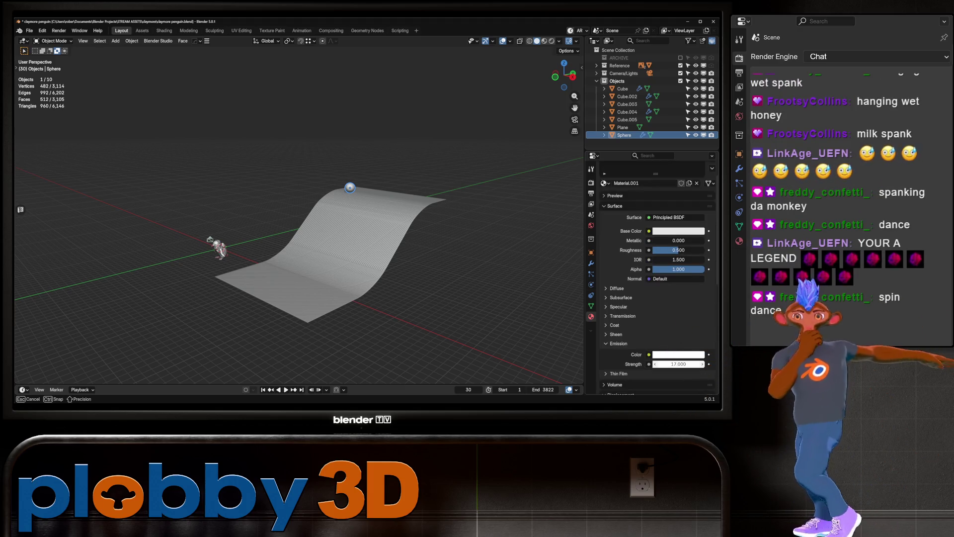
click(618, 344)
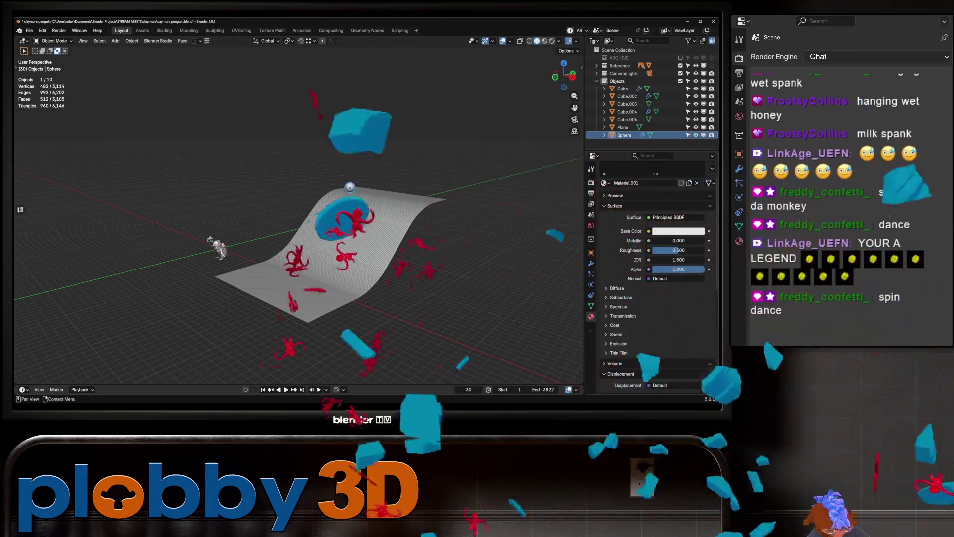
click(618, 343)
click(678, 354)
click(679, 224)
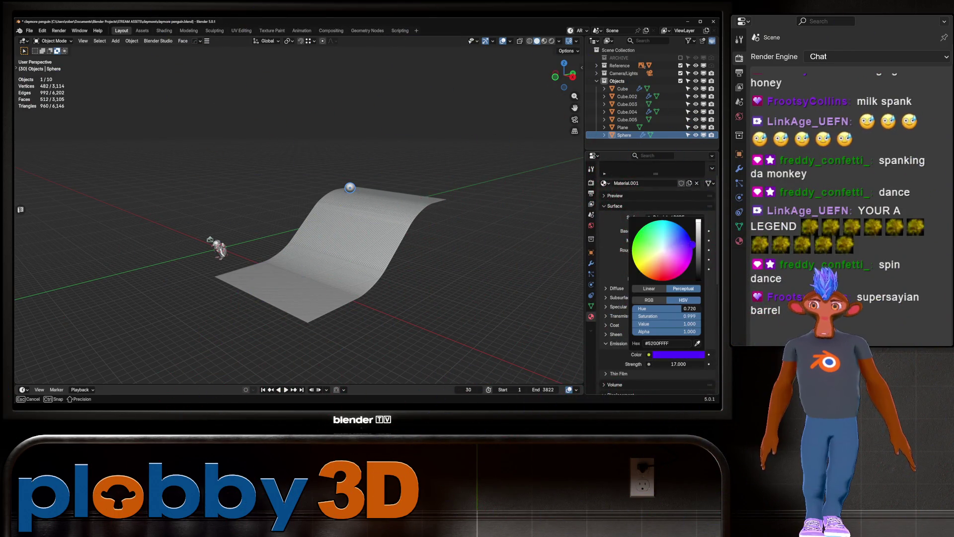
Give the wave plane a new green-glowing material with emission strength 0.040 and roughness 0.
click(308, 269)
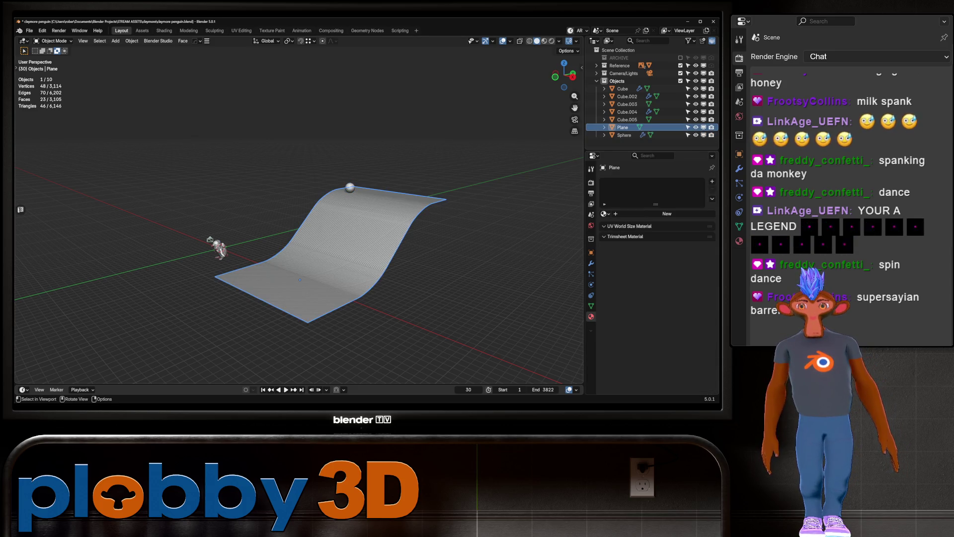
click(605, 214)
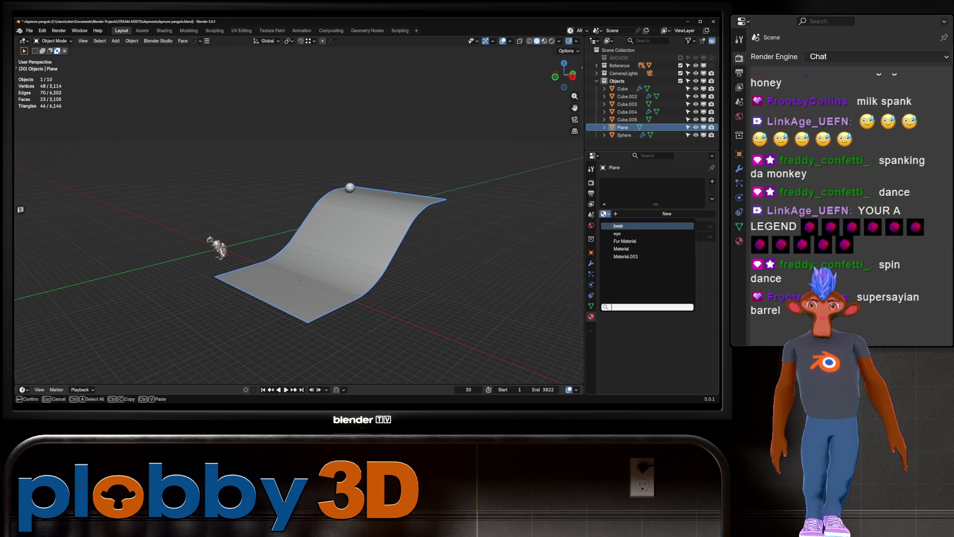
key(Escape)
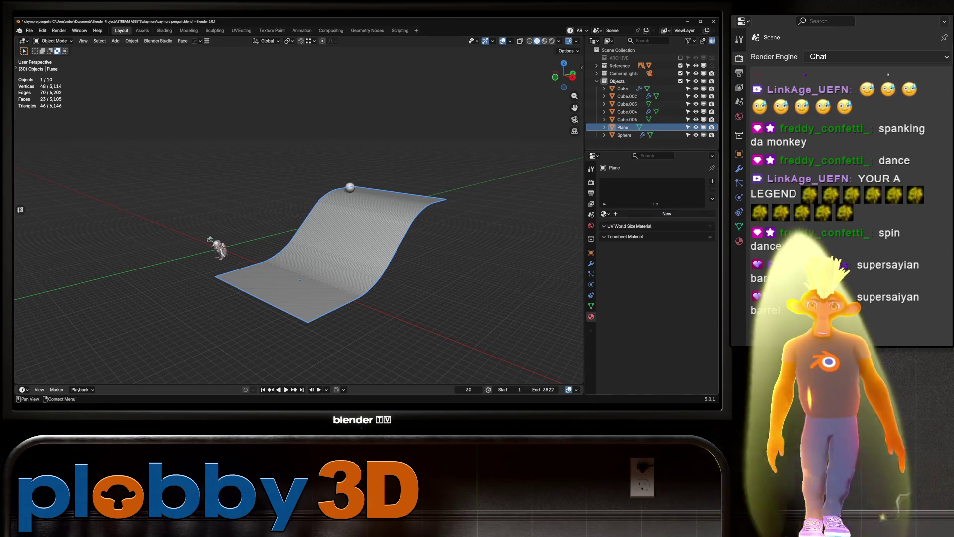
click(666, 214)
click(667, 216)
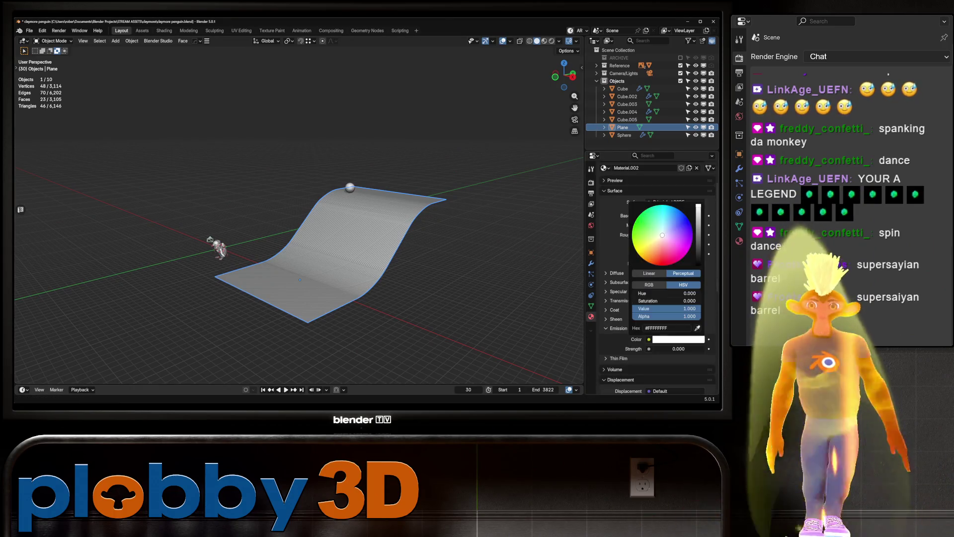
drag(666, 215, 658, 210)
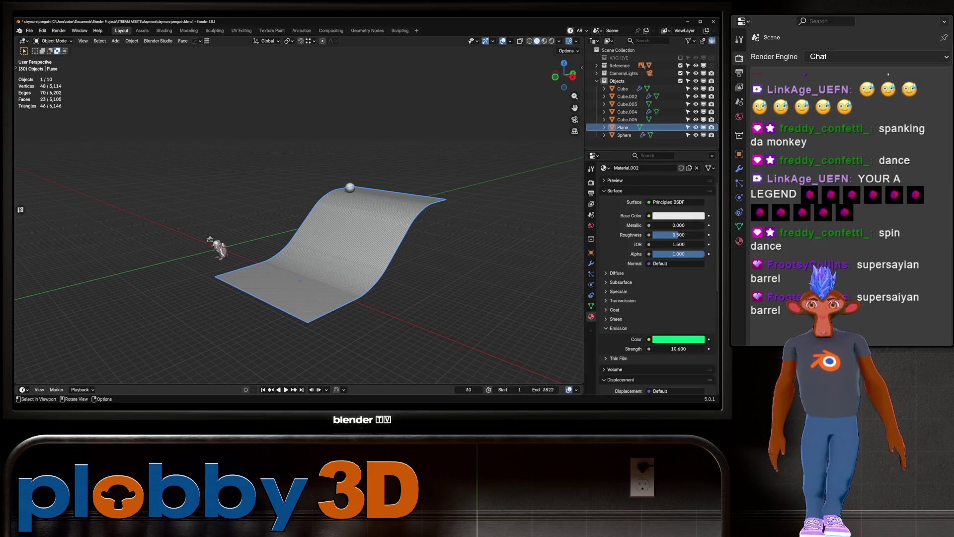
click(551, 41)
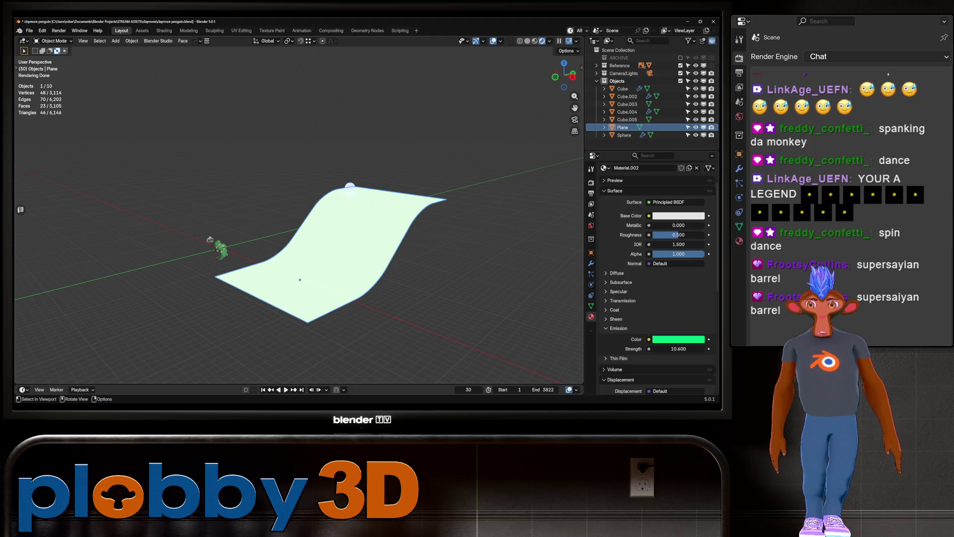
drag(678, 348, 645, 348)
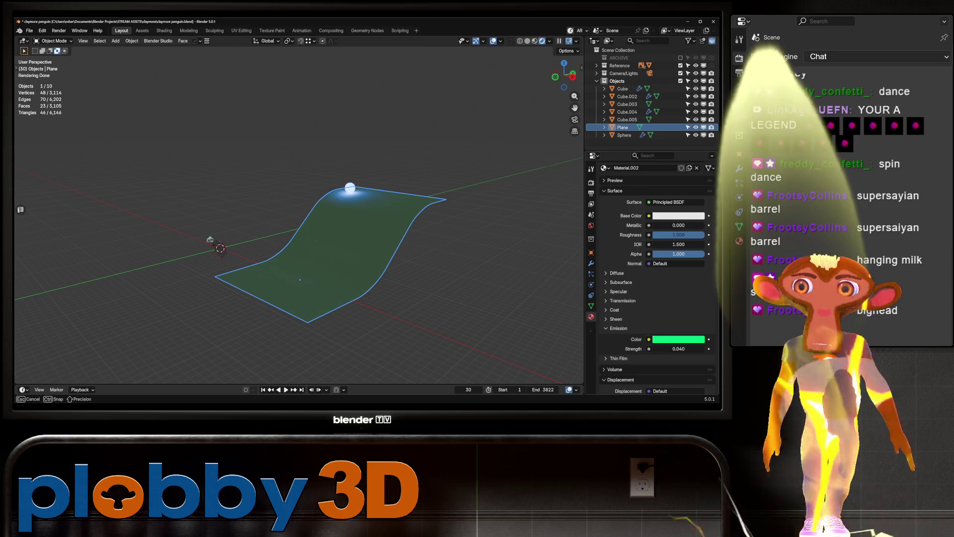
drag(678, 234, 646, 235)
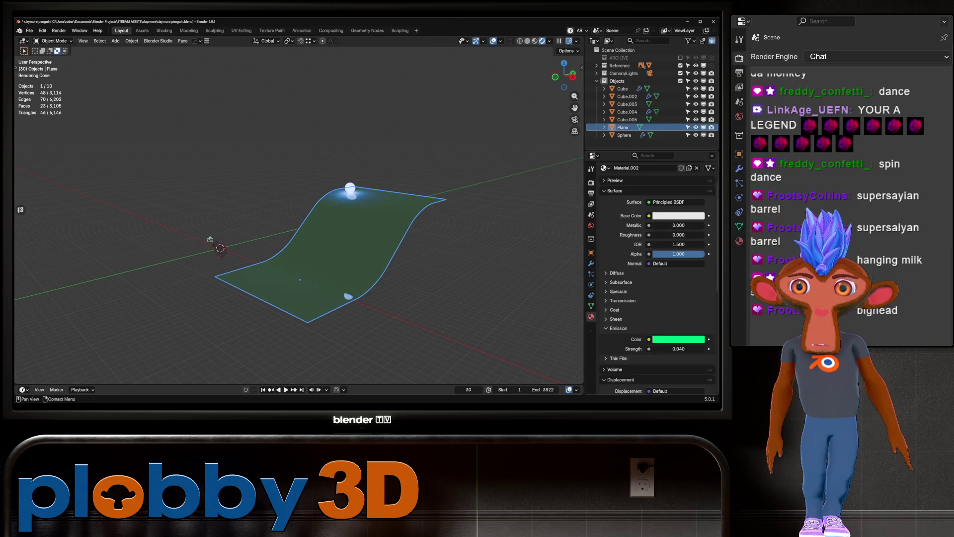
Set the world background colour to black.
click(590, 225)
click(678, 183)
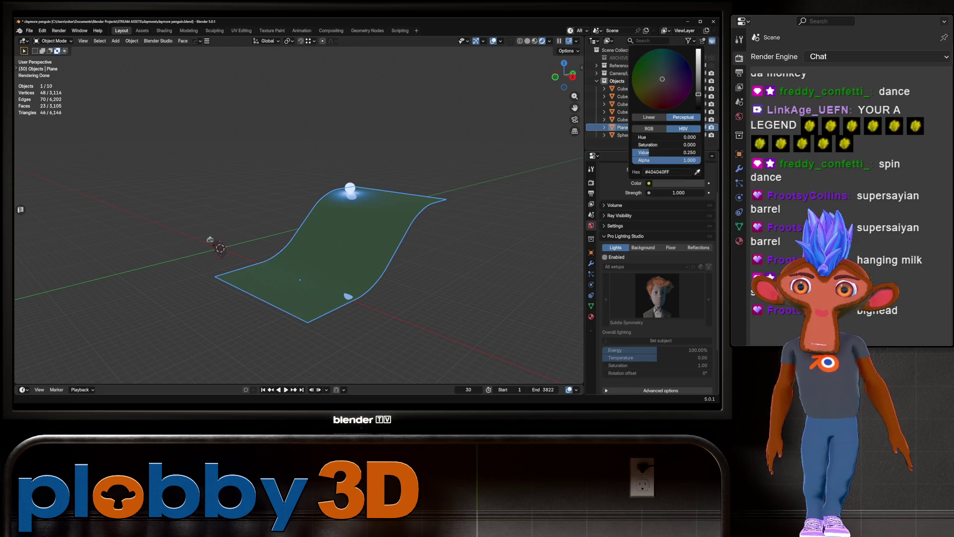
drag(666, 152, 632, 152)
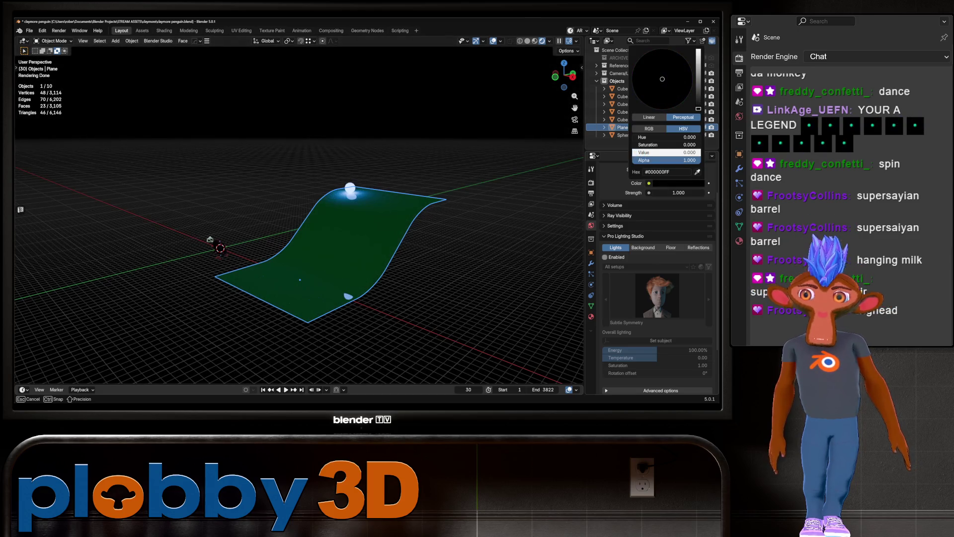
click(350, 188)
Raise the sphere along Z to about 13.9 m.
key(g)
key(z)
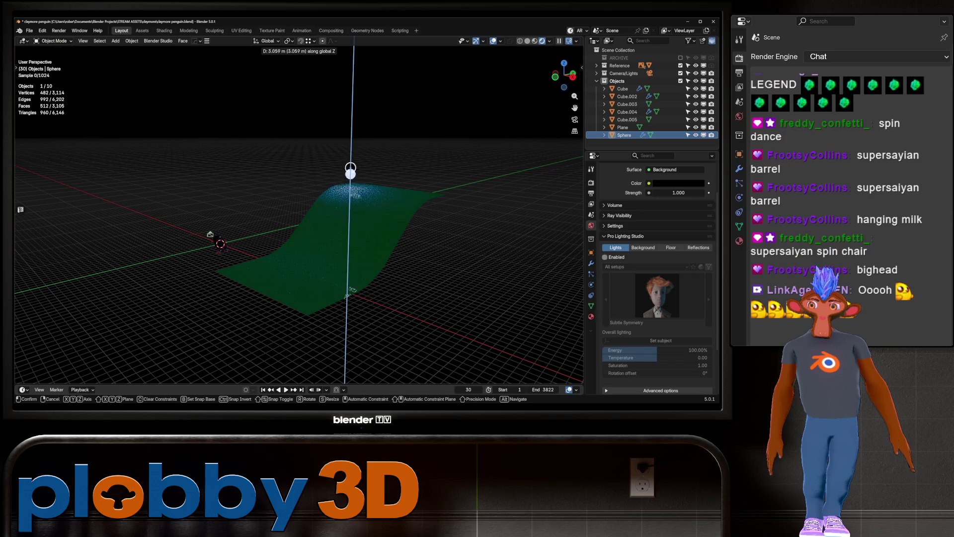
click(350, 184)
key(g)
key(z)
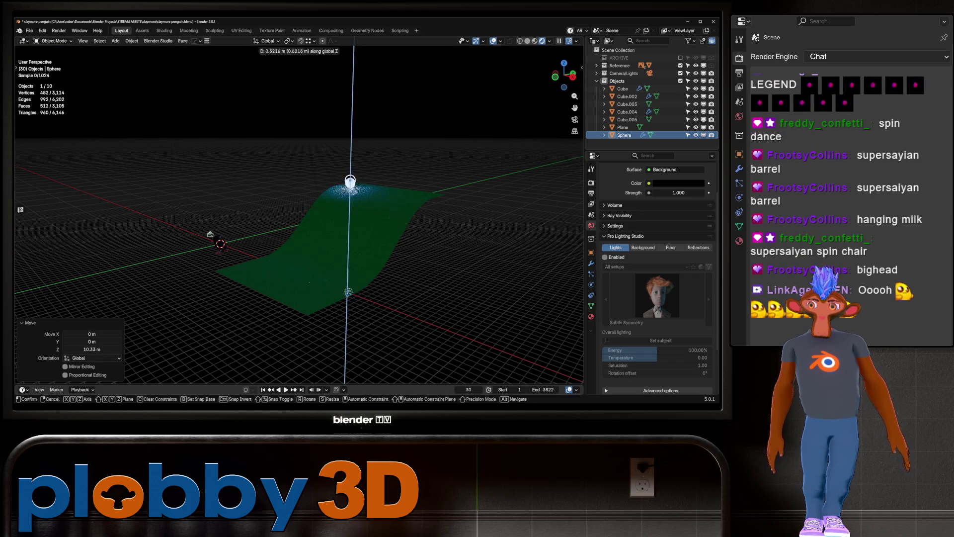
key(Return)
middle_drag(298, 224, 293, 248)
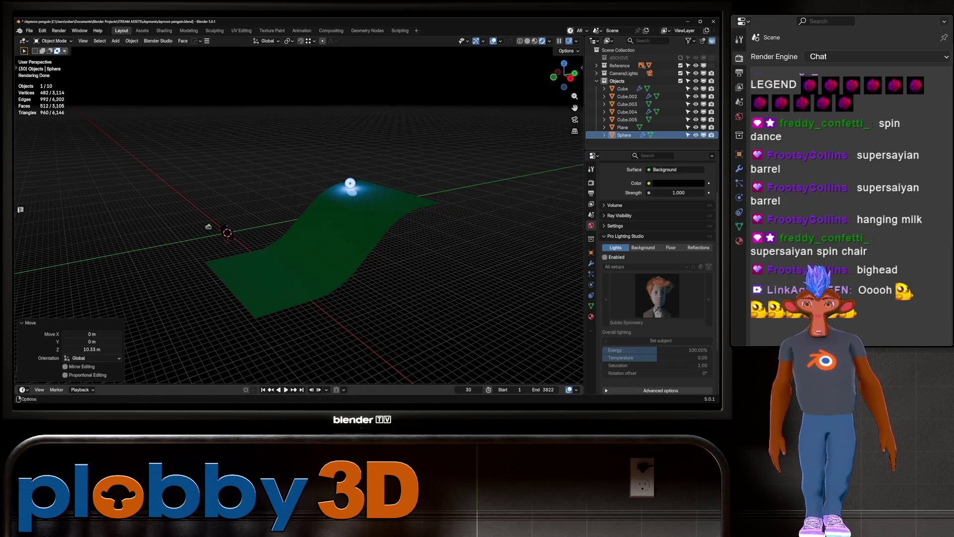
key(g)
key(z)
key(Return)
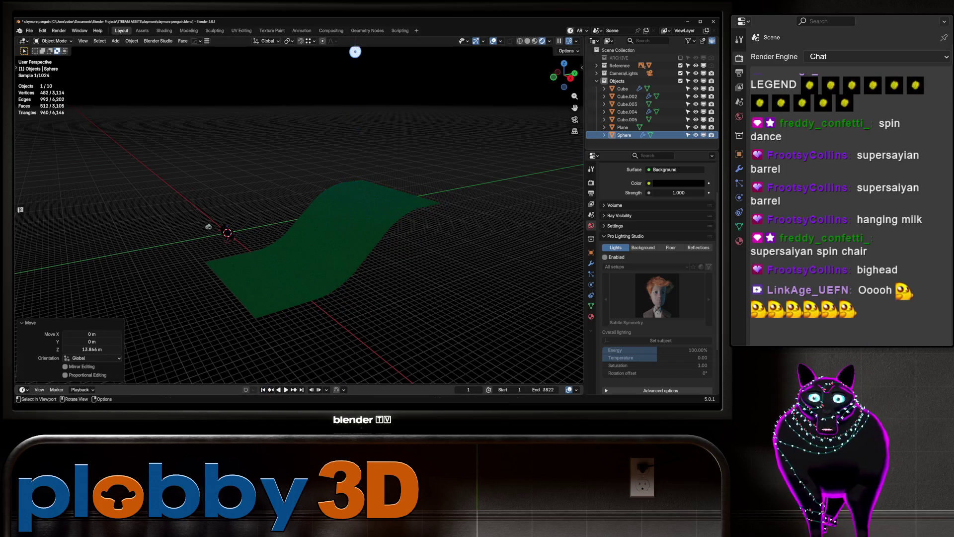
key(shift+Left)
middle_drag(348, 224, 358, 234)
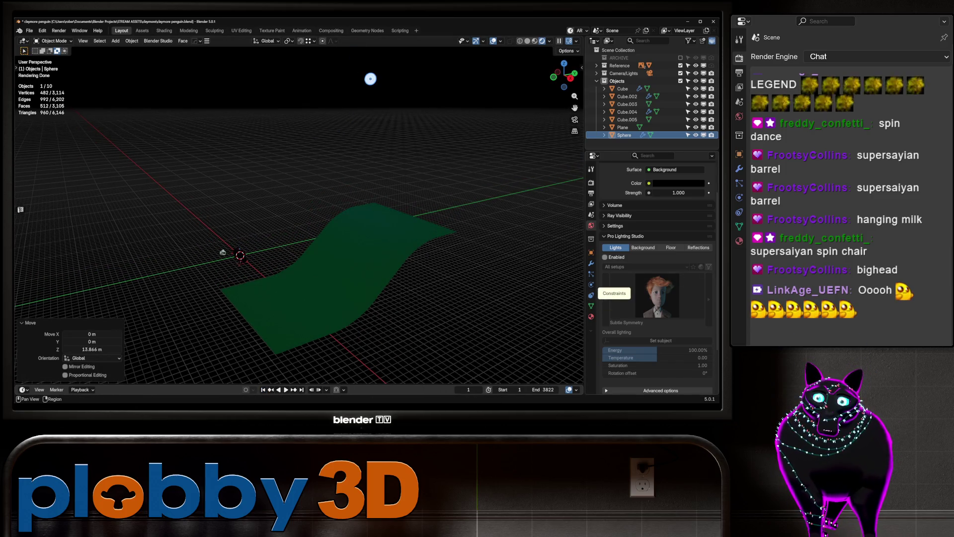
Set rigid-body bounciness to 0.733 on the sphere and 1.000 on the plane.
click(591, 295)
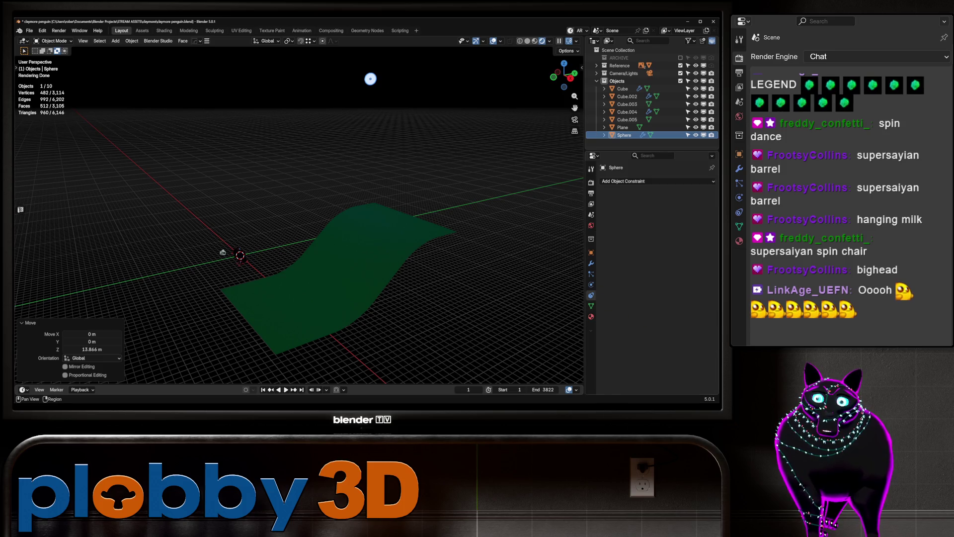
click(591, 284)
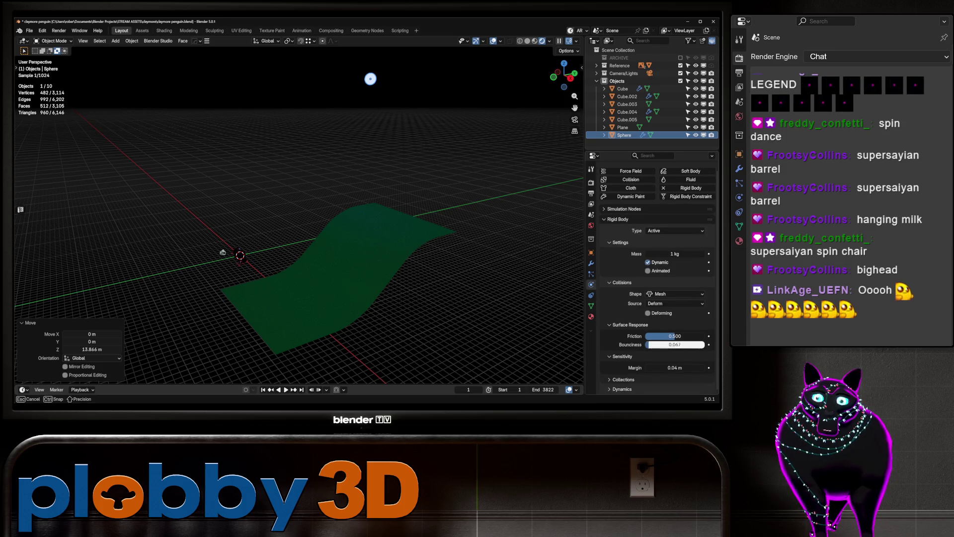
drag(675, 344, 688, 345)
key(space)
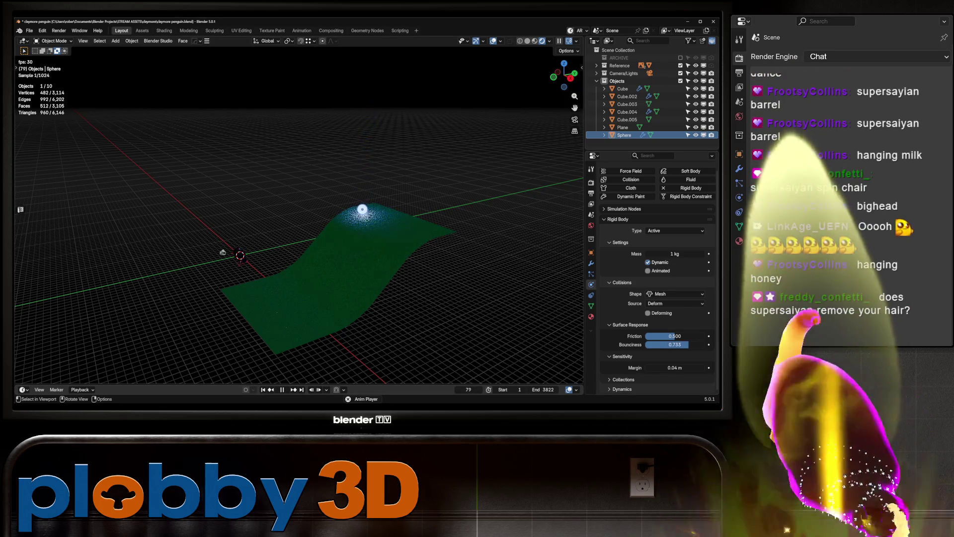
key(space)
click(318, 278)
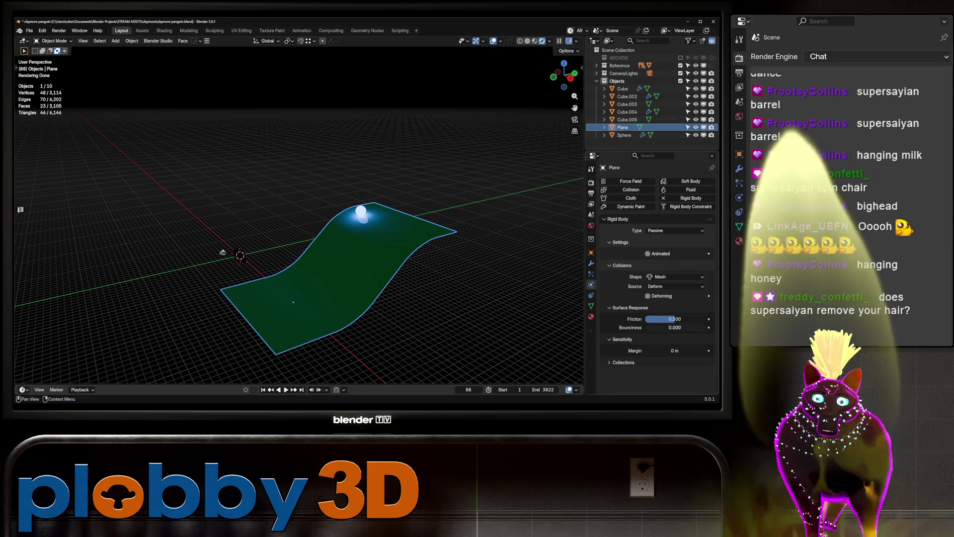
drag(674, 328, 705, 327)
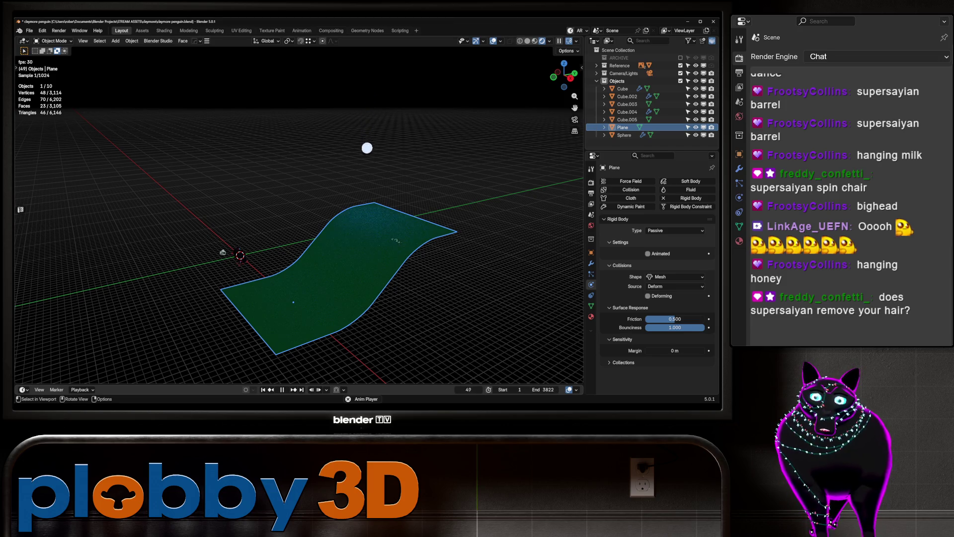
mouse_move(382, 237)
middle_down()
mouse_move(350, 206)
mouse_move(306, 224)
mouse_move(293, 248)
middle_up()
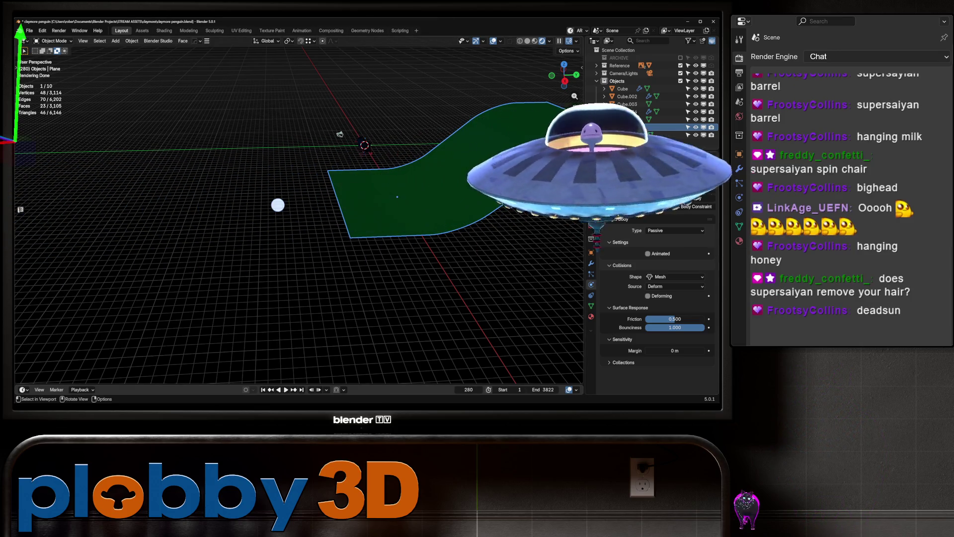
Expand the Rigid Body World and its Cache settings in Scene properties.
click(590, 214)
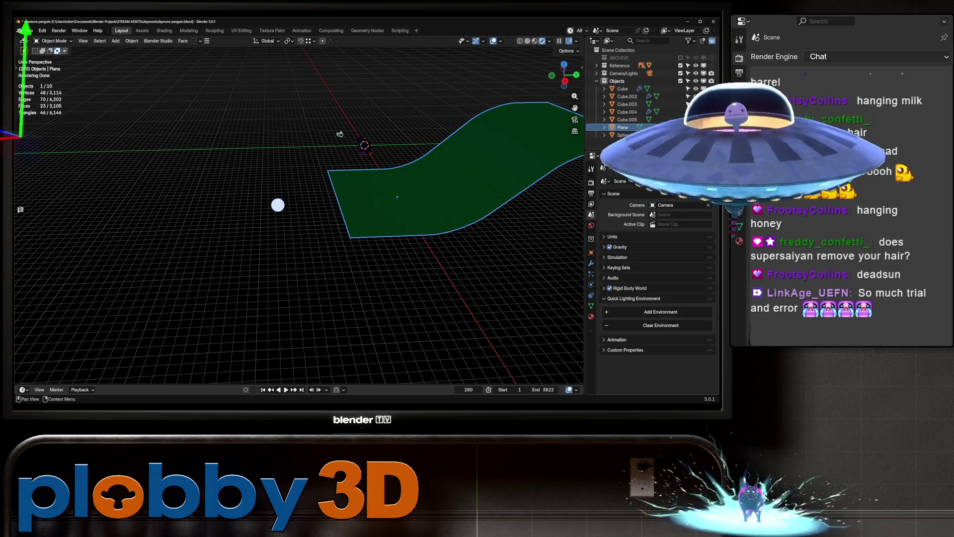
click(630, 287)
scroll(656, 298, down, 3)
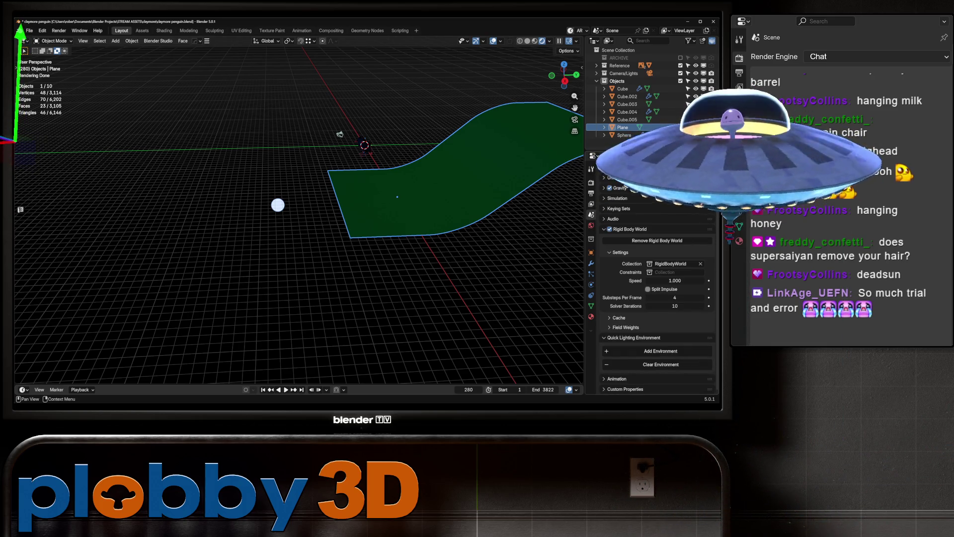
click(618, 317)
scroll(626, 298, down, 2)
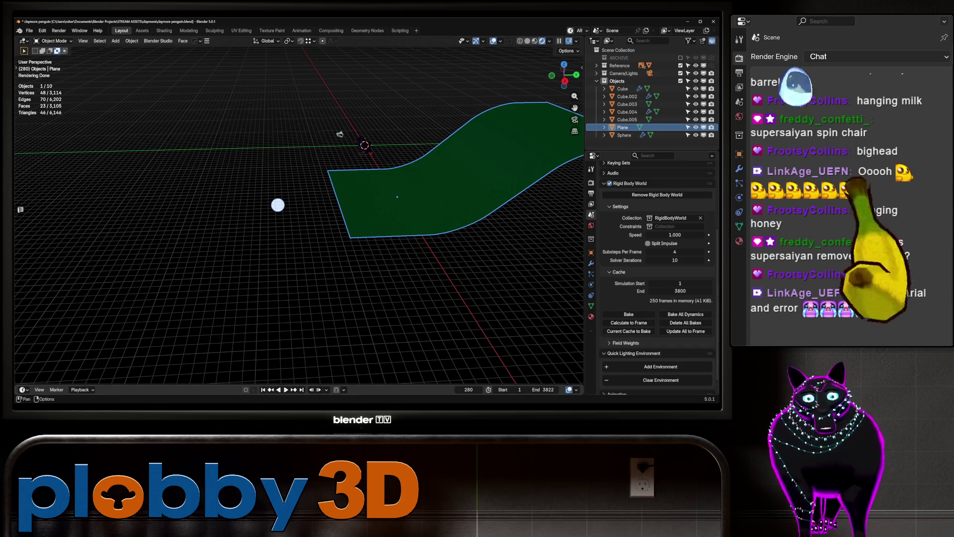
Replay the simulation from frame 1 to watch the sphere bounce, then enter Edit Mode on the plane.
key(shift+Left)
middle_drag(277, 205, 348, 221)
key(space)
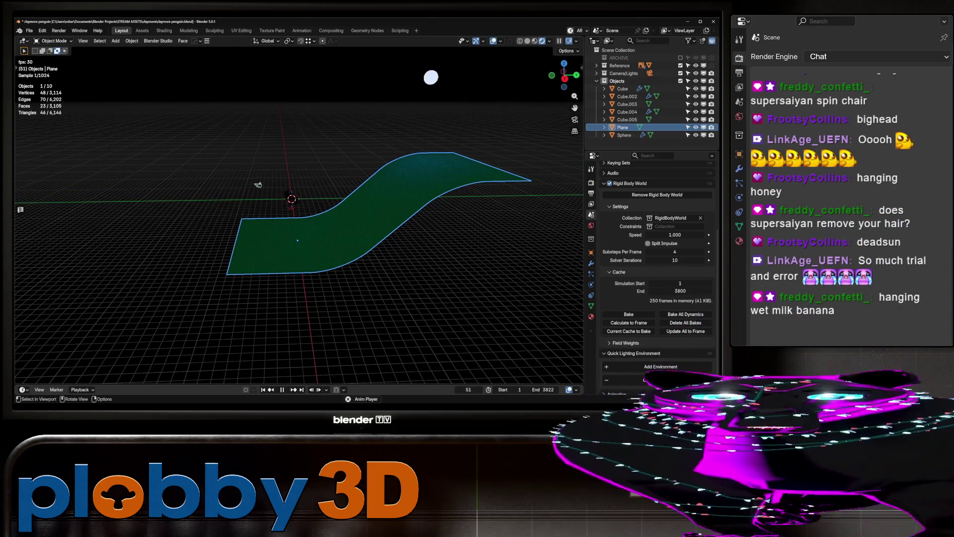
middle_drag(348, 221, 348, 199)
mouse_move(258, 211)
middle_down()
mouse_move(260, 219)
mouse_move(276, 191)
mouse_move(277, 209)
mouse_move(416, 172)
mouse_move(469, 30)
middle_up()
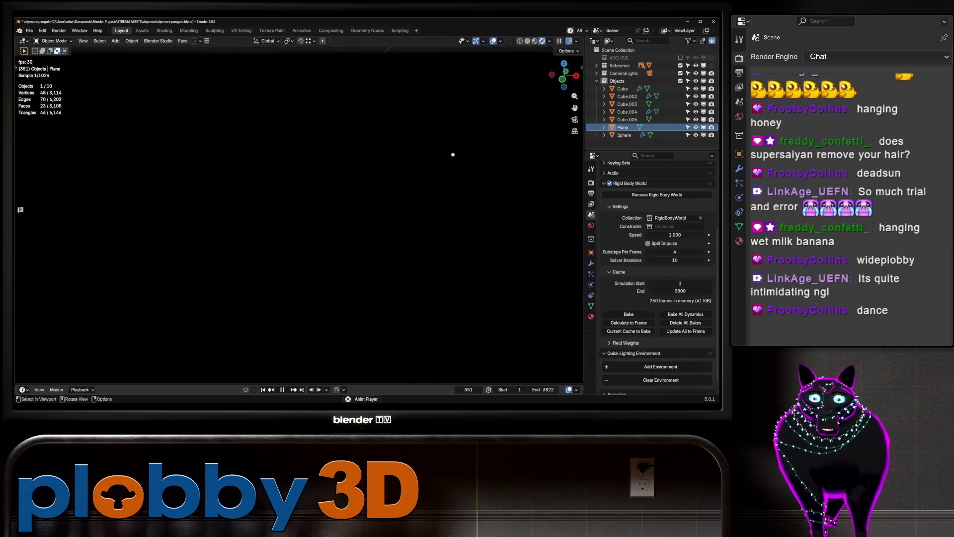
key(space)
mouse_move(386, 163)
middle_down()
mouse_move(413, 307)
mouse_move(257, 147)
middle_up()
key(Tab)
key(shift+Left)
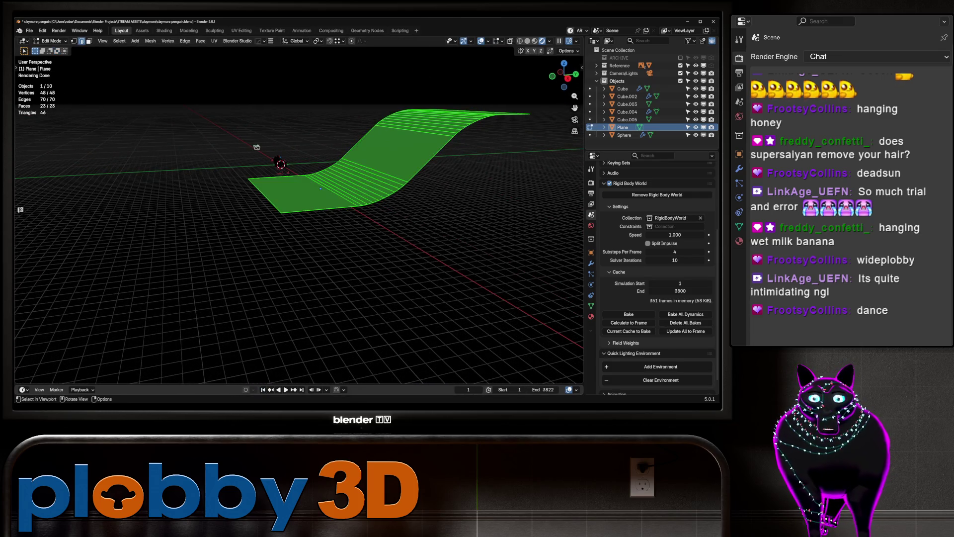
Select the plane's front edge, then switch to the Bluesky post in the browser.
click(265, 196)
middle_drag(265, 196, 338, 204)
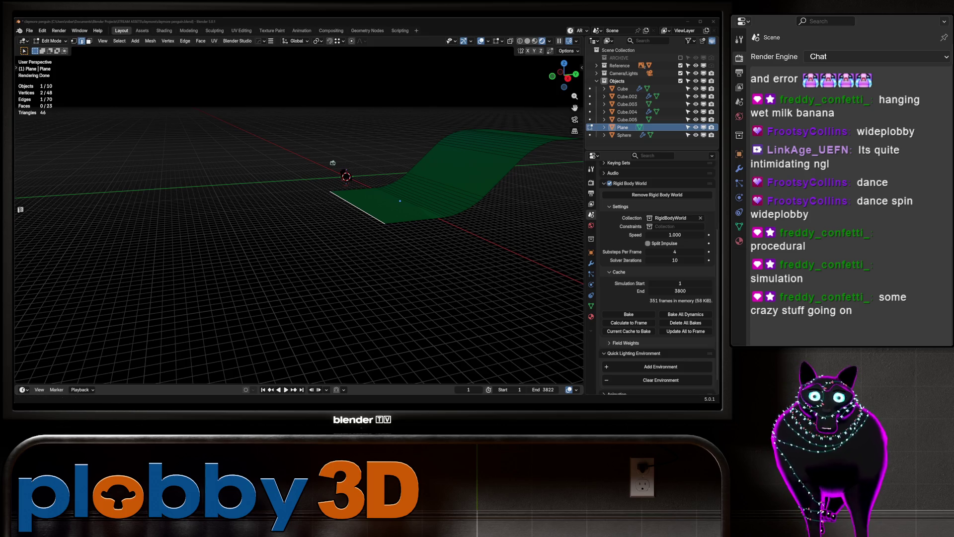
key(alt+Tab)
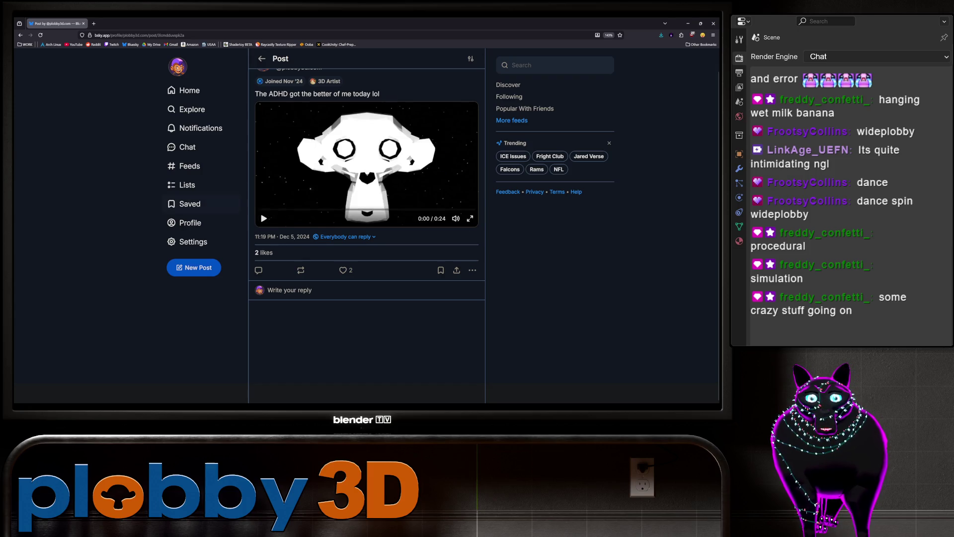
Play the Bluesky post's hoop-and-particles video full screen, then return to Blender.
scroll(367, 199, up, 1)
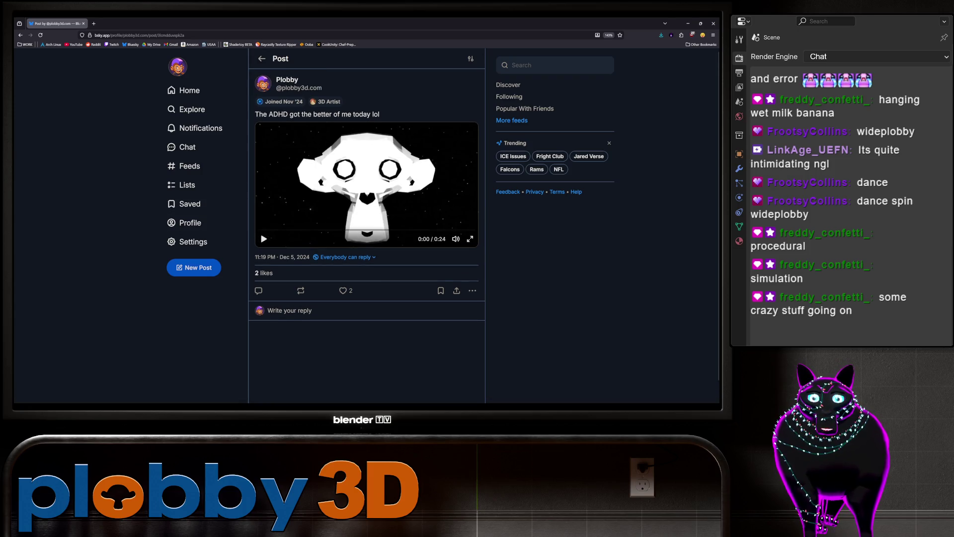
key(f)
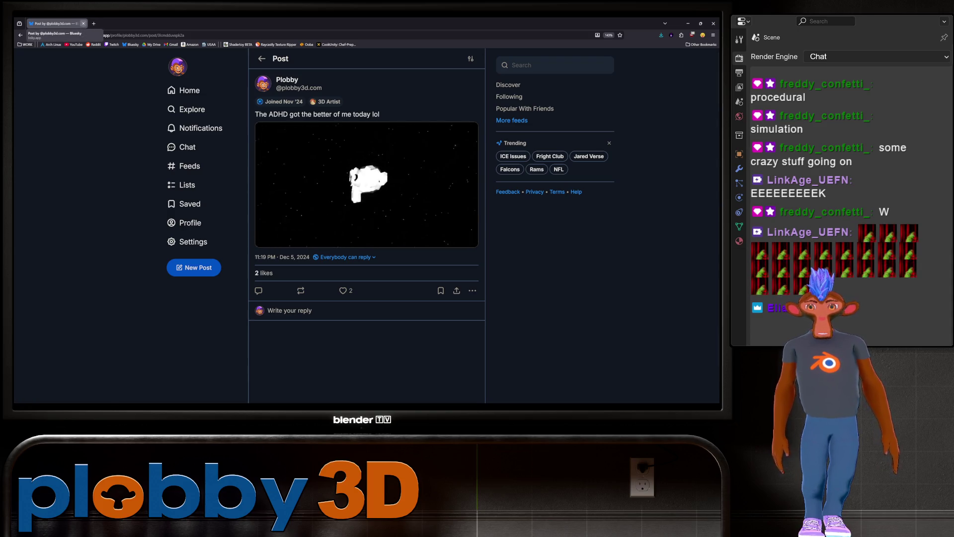
key(alt+Tab)
middle_drag(332, 163, 255, 177)
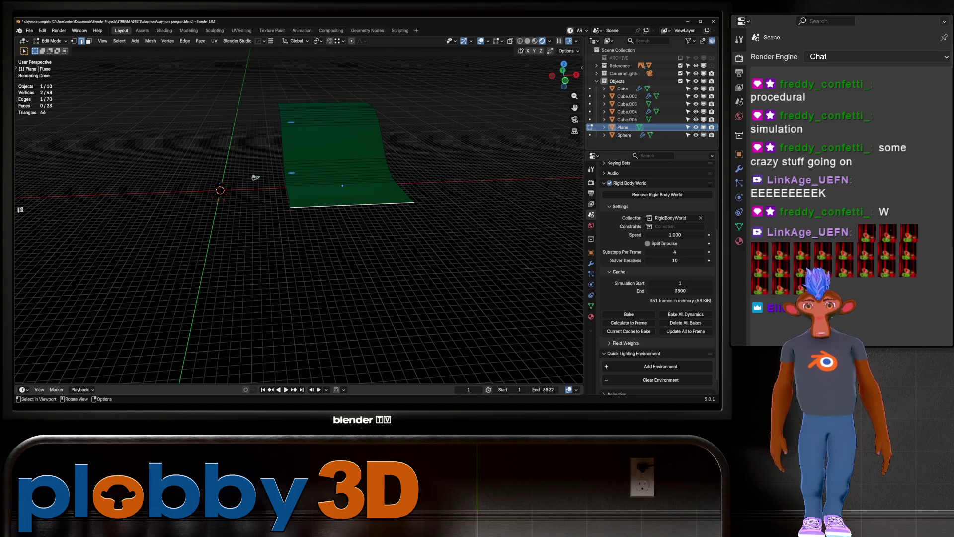
Play the cloth simulation, then delete the test plane and sphere, leaving 8 objects.
key(ctrl+Tab)
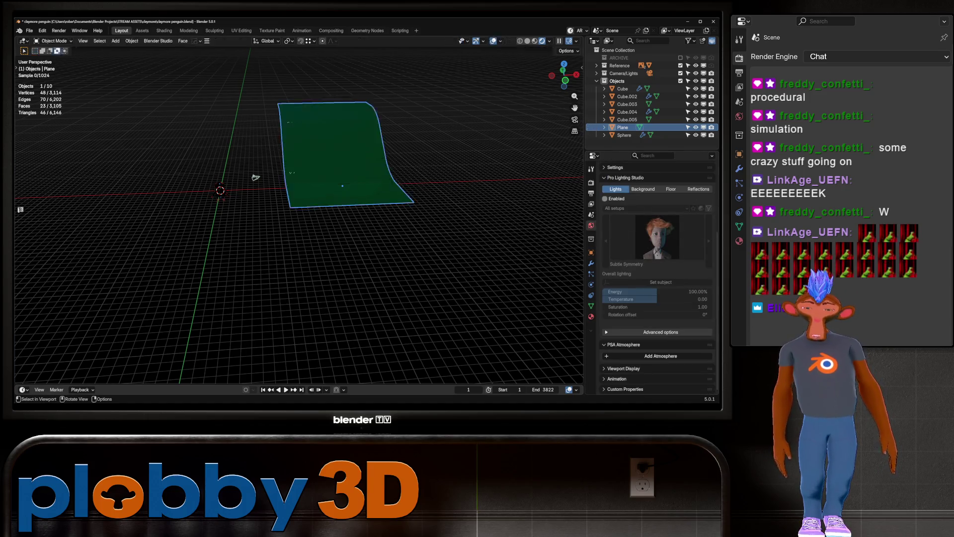
key(space)
mouse_move(260, 177)
middle_down()
mouse_move(243, 171)
mouse_move(290, 150)
mouse_move(271, 136)
mouse_move(248, 164)
mouse_move(348, 167)
middle_up()
click(245, 172)
key(Delete)
key(Delete)
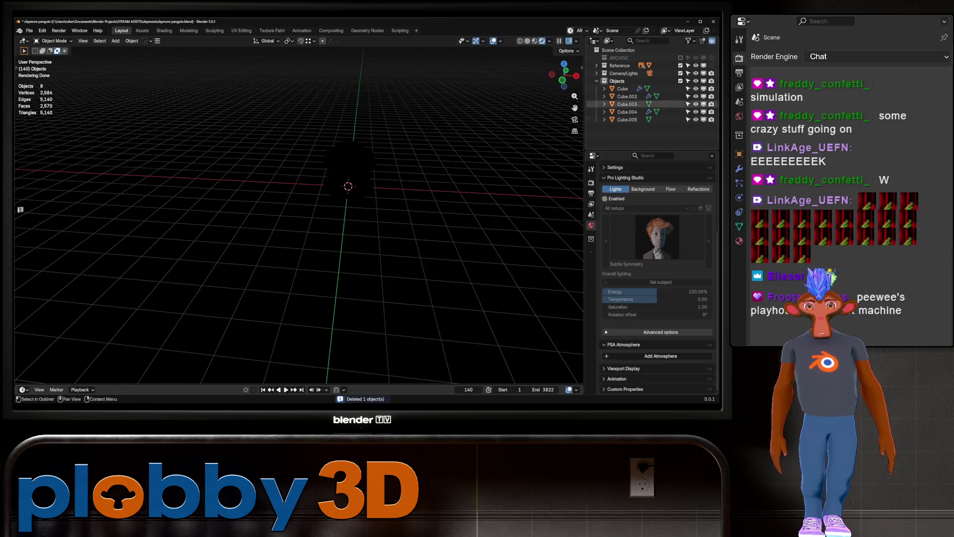
scroll(656, 248, up, 5)
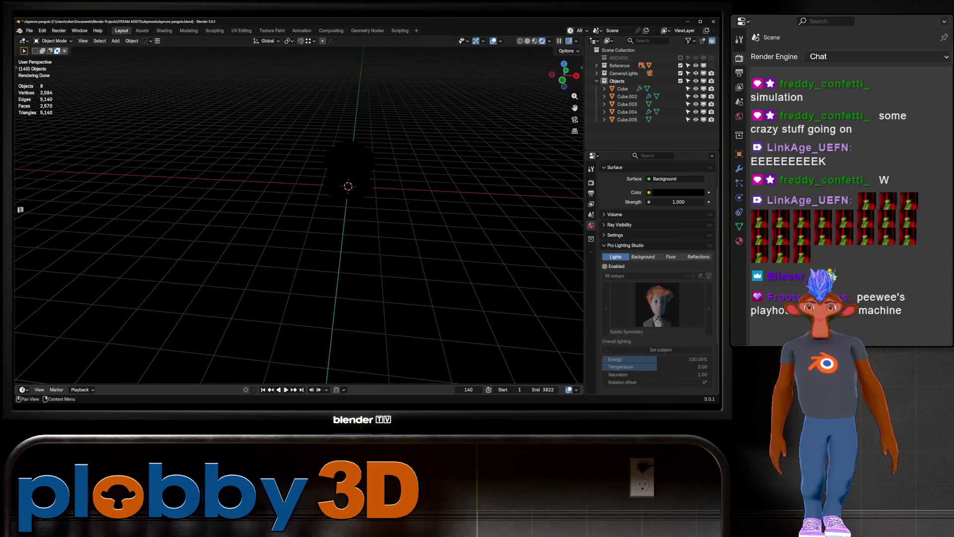
Brighten the world colour to grey and switch the viewport to solid shading.
click(678, 228)
mouse_move(666, 198)
mouse_down()
mouse_move(696, 198)
mouse_move(675, 198)
mouse_move(686, 198)
mouse_up()
click(527, 40)
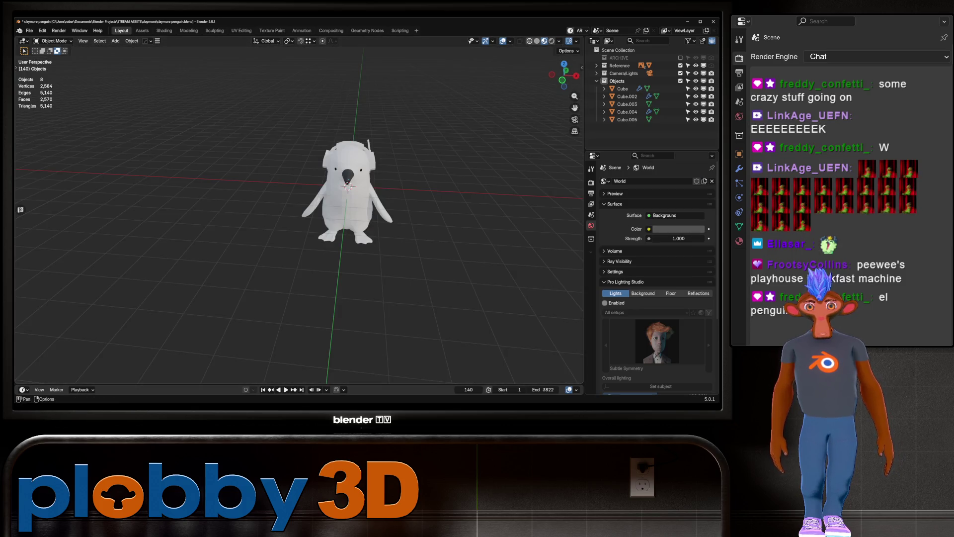
Inspect the penguin from the right side and front, then enter Edit Mode on the body mesh Cube.
mouse_move(348, 209)
middle_down()
mouse_move(293, 193)
mouse_move(258, 198)
mouse_move(303, 202)
mouse_move(338, 189)
middle_up()
scroll(313, 199, up, 4)
scroll(268, 199, down, 3)
scroll(338, 188, up, 4)
scroll(298, 214, down, 4)
middle_drag(299, 213, 259, 211)
scroll(258, 212, up, 2)
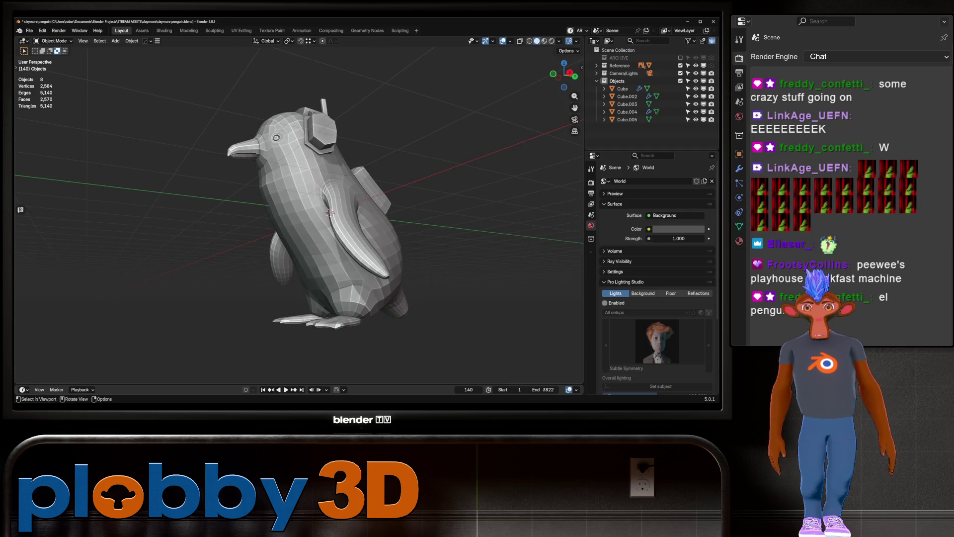
key(KP_3)
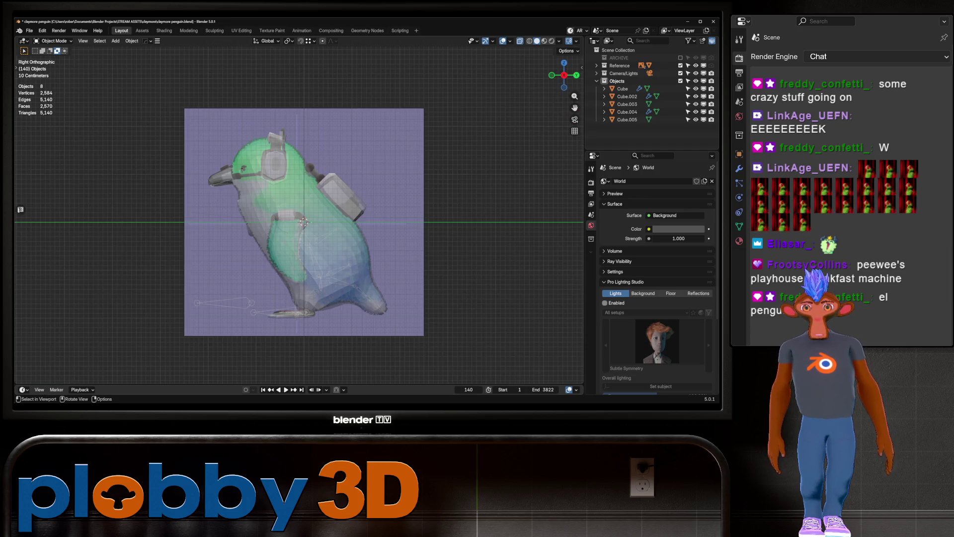
middle_drag(298, 223, 427, 221)
scroll(298, 214, up, 4)
key(Tab)
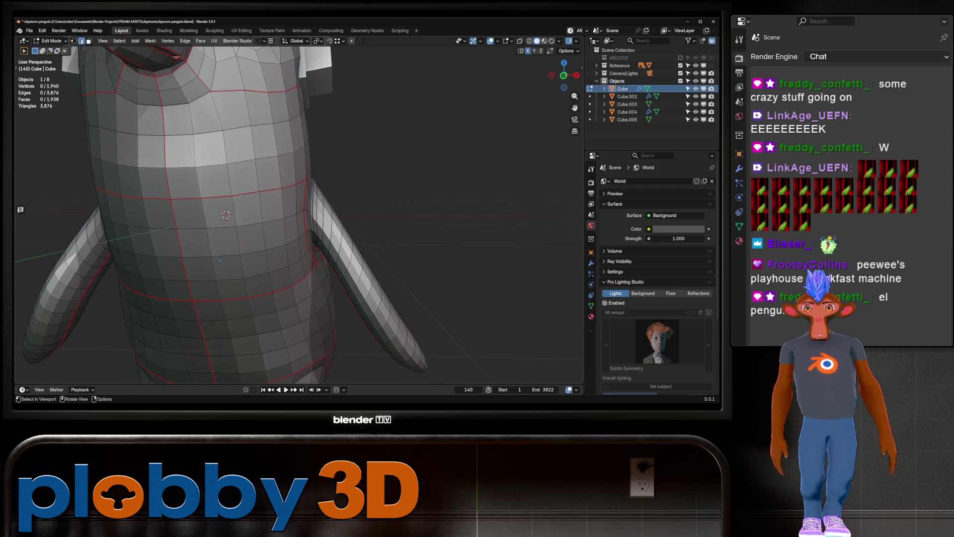
Re-enter Edit Mode on the body and frame the flipper-body join from the front.
key(Tab)
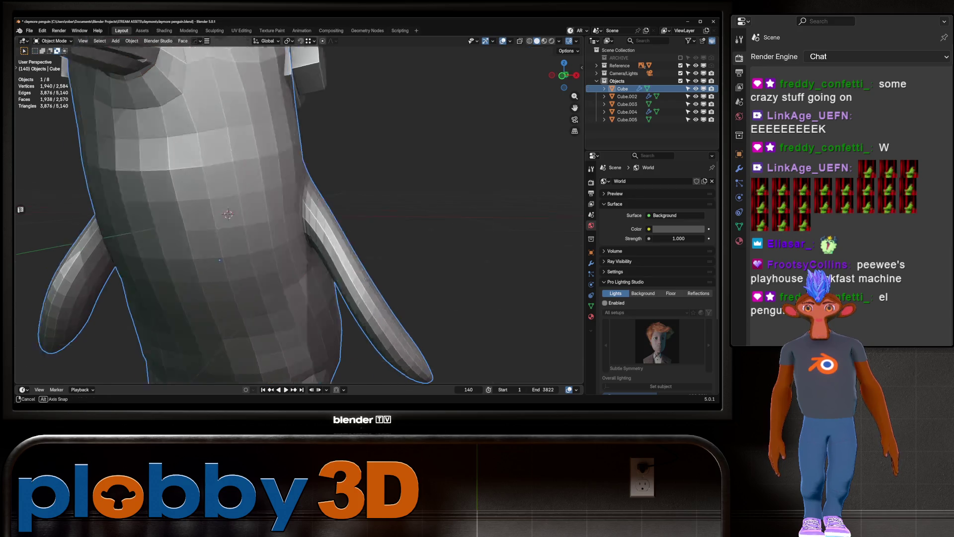
scroll(298, 214, down, 4)
middle_drag(298, 214, 249, 214)
key(KP_3)
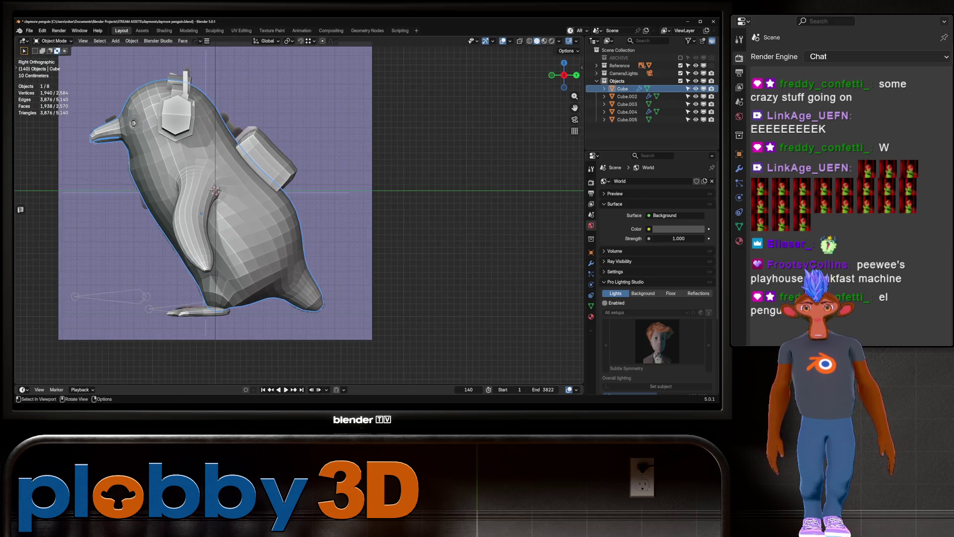
key(KP_1)
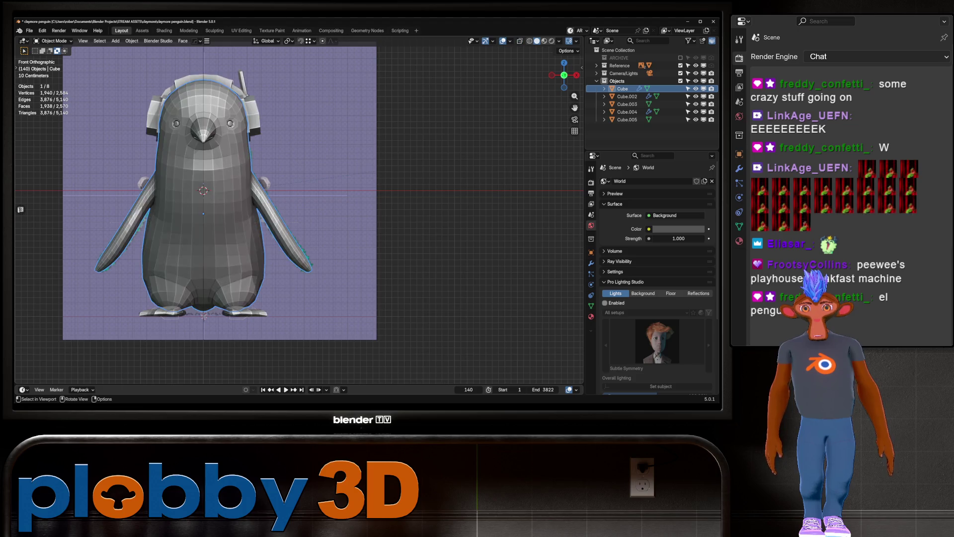
key(Tab)
key(KP_Decimal)
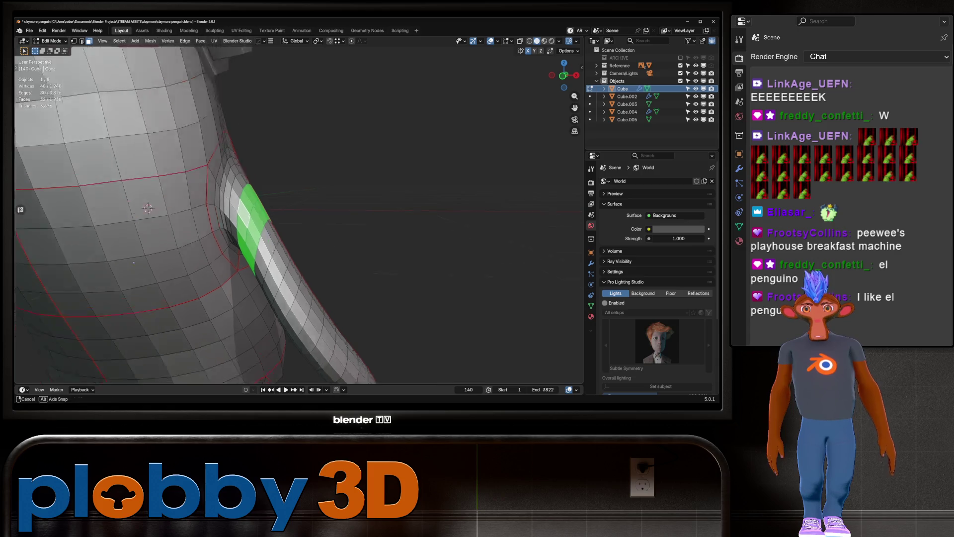
Duplicate the flipper's band of faces and separate it into its own object.
key(shift+d)
key(Escape)
key(p)
key(Return)
key(Tab)
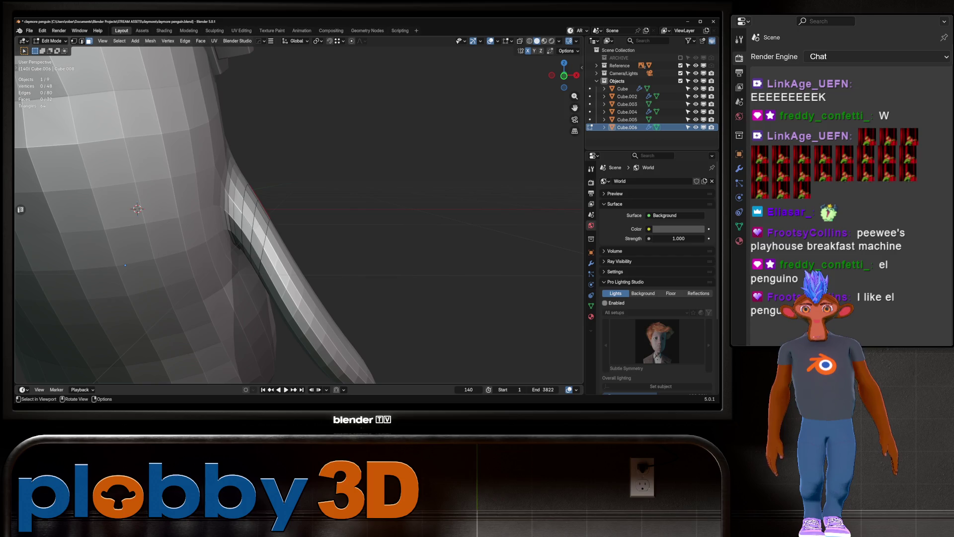
Extrude the band and push it outward with Alt+S to give it thickness.
key(e)
key(Escape)
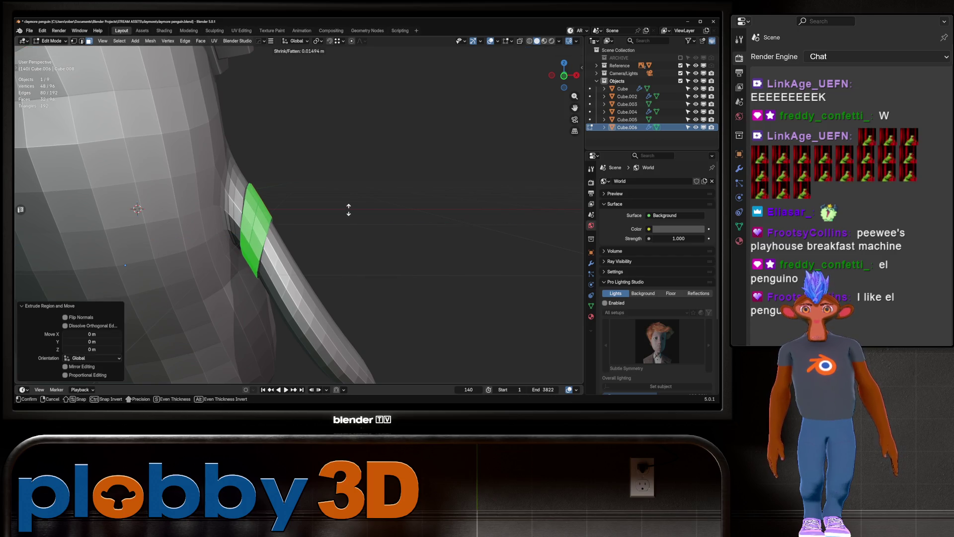
key(KP_Decimal)
mouse_move(298, 214)
middle_down()
mouse_move(318, 214)
mouse_move(313, 182)
mouse_move(218, 189)
middle_up()
key(alt+s)
click(313, 175)
click(419, 223)
middle_drag(418, 223, 362, 214)
Extrude an eight-face block on the band into a raised box, offset 0.0312 m.
click(239, 197)
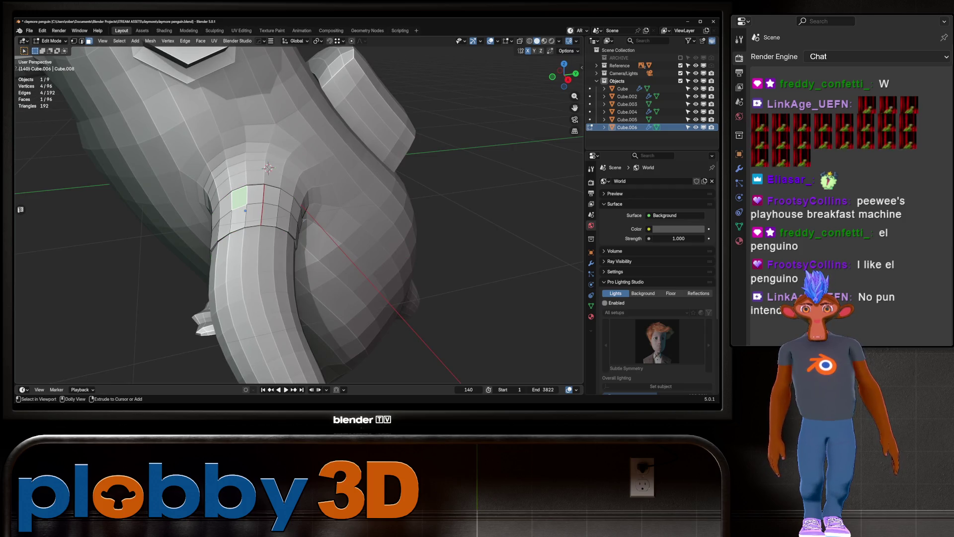
ctrl+click(277, 214)
middle_drag(276, 214, 348, 208)
key(e)
right_click(357, 206)
key(alt+s)
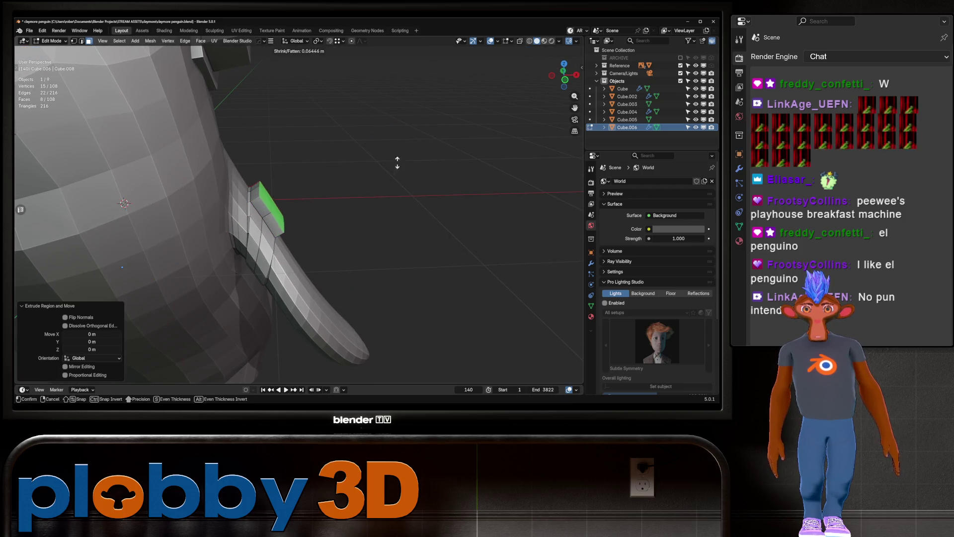
click(397, 162)
alt+shift+click(262, 198)
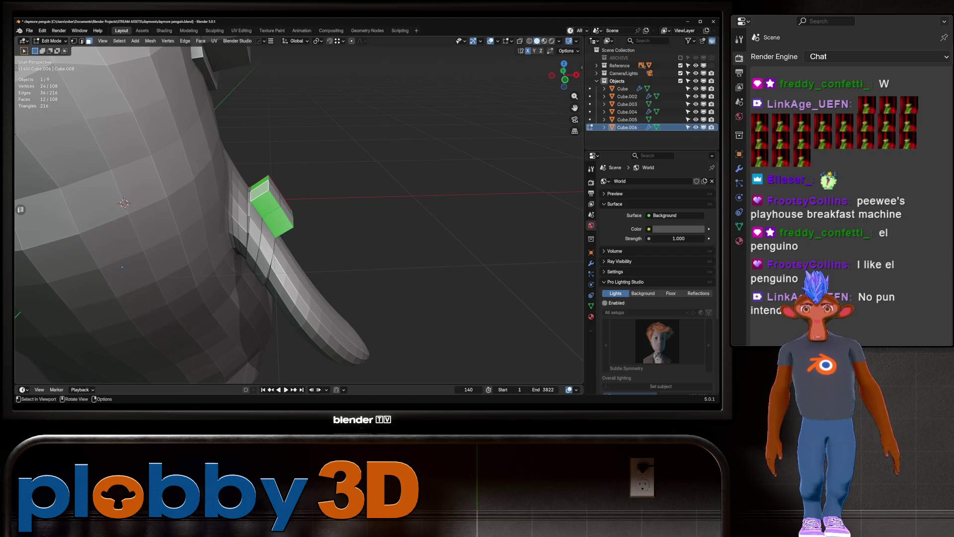
key(e)
key(Escape)
click(341, 182)
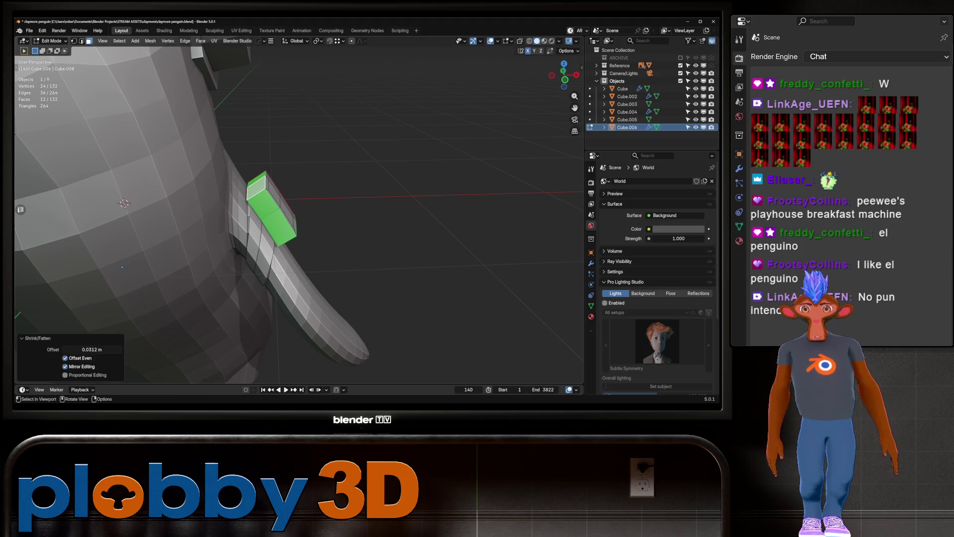
Mirror the armband onto the other flipper.
mouse_move(298, 208)
middle_down()
mouse_move(318, 199)
mouse_move(268, 204)
mouse_move(315, 215)
mouse_move(308, 206)
mouse_move(358, 196)
middle_up()
key(Tab)
scroll(298, 208, down, 5)
key(ctrl+1)
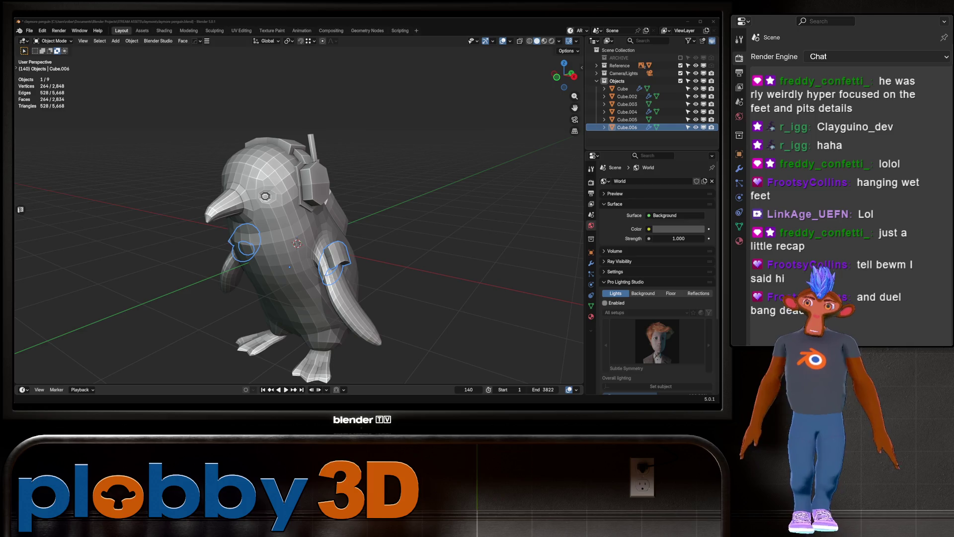
Turn on X-ray in right side view and start editing the cylinder on the penguin's back.
scroll(298, 223, down, 3)
mouse_move(298, 223)
middle_down()
mouse_move(348, 218)
mouse_move(323, 209)
mouse_move(323, 223)
mouse_move(348, 224)
mouse_move(263, 221)
mouse_move(298, 219)
mouse_move(317, 253)
mouse_move(362, 243)
mouse_move(328, 239)
mouse_move(377, 234)
middle_up()
key(alt+a)
scroll(298, 213, up, 8)
scroll(298, 213, down, 8)
scroll(348, 239, down, 3)
scroll(378, 234, up, 3)
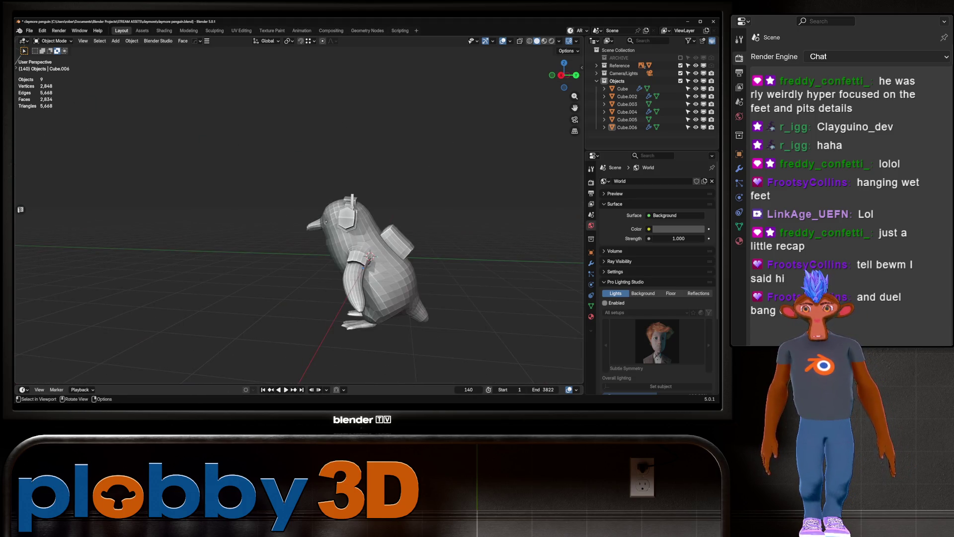
key(KP_3)
key(alt+z)
key(alt+z)
scroll(348, 238, up, 5)
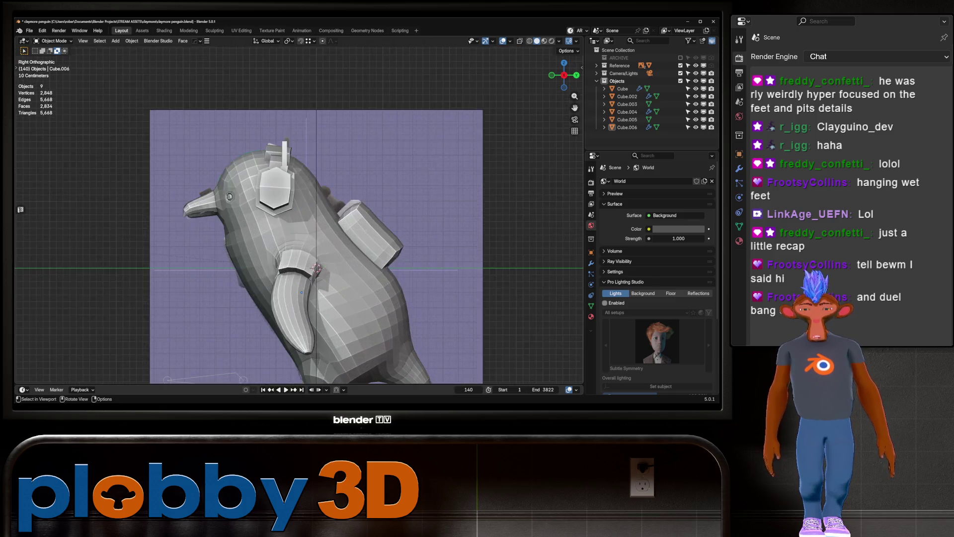
shift+middle_drag(348, 224, 293, 232)
click(318, 238)
key(Tab)
Extrude a face ring of the cylinder in place and push it inward -0.043 m with even thickness.
alt+click(325, 284)
key(ctrl+KP_Add)
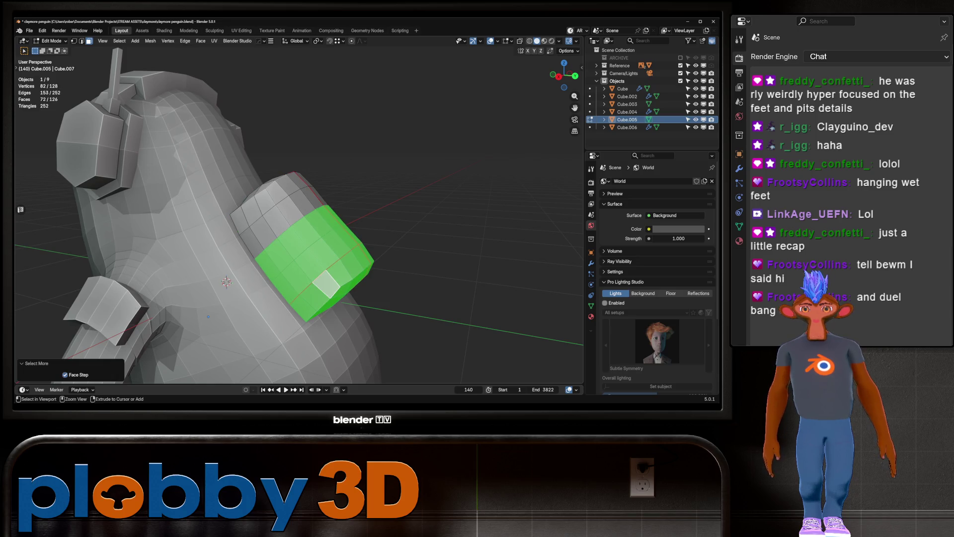
key(ctrl+KP_Subtract)
key(e)
key(Escape)
key(alt+s)
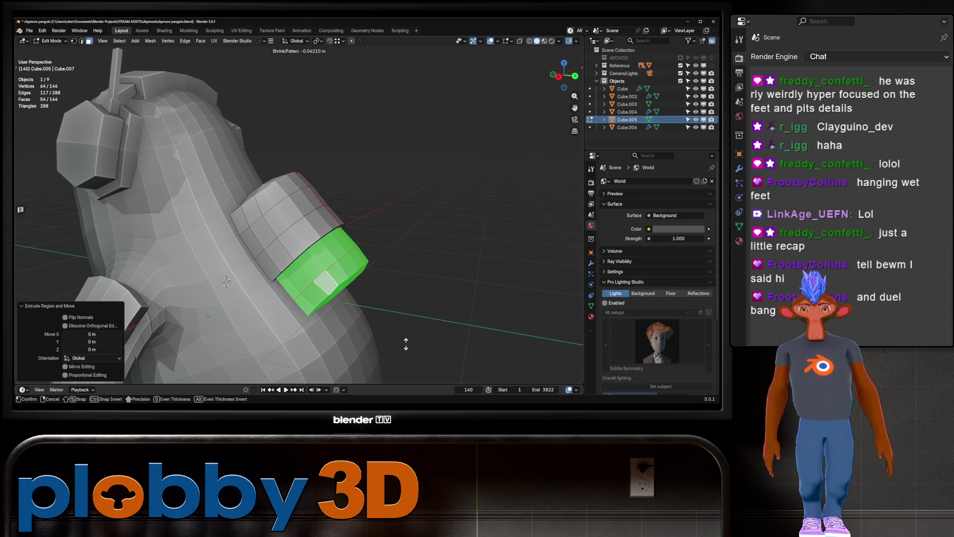
click(406, 344)
middle_drag(406, 344, 392, 298)
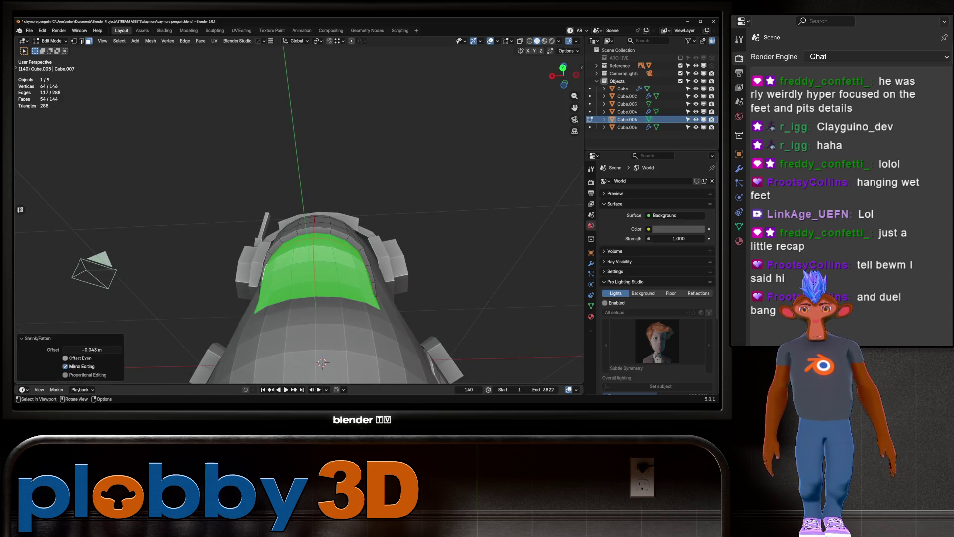
click(65, 357)
middle_drag(199, 298, 268, 258)
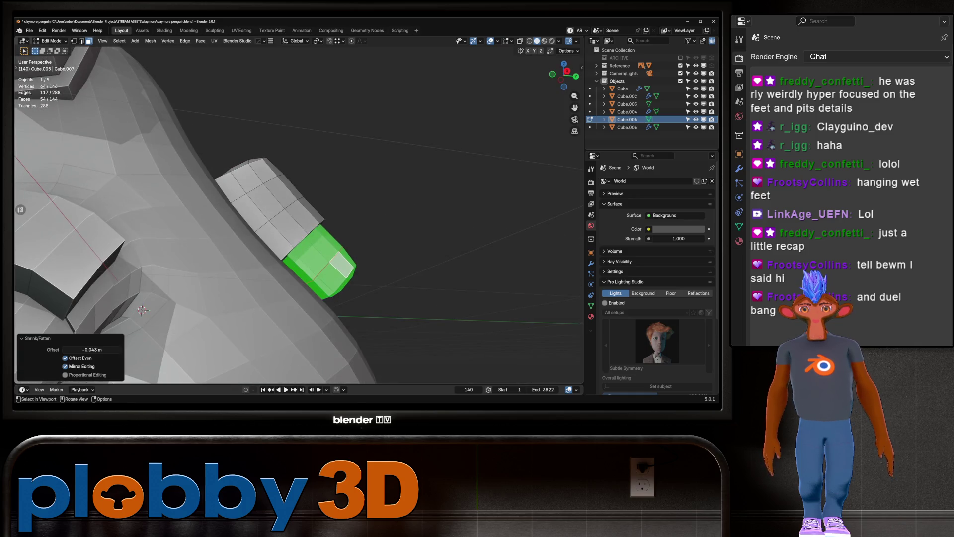
Select twelve faces on the isolated cylinder and push them along their normals.
key(KP_Divide)
middle_drag(298, 224, 348, 199)
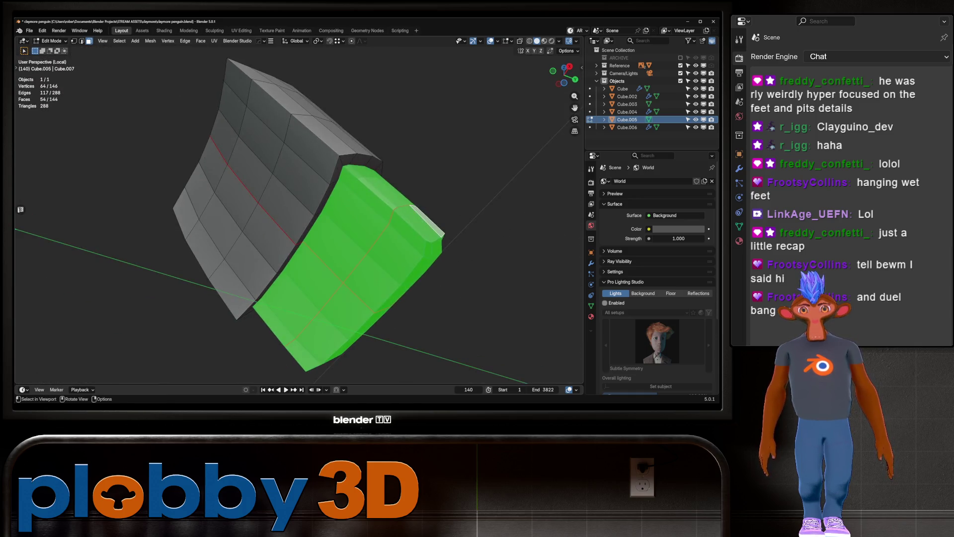
click(365, 194)
alt+click(368, 233)
key(KP_Divide)
key(alt+s)
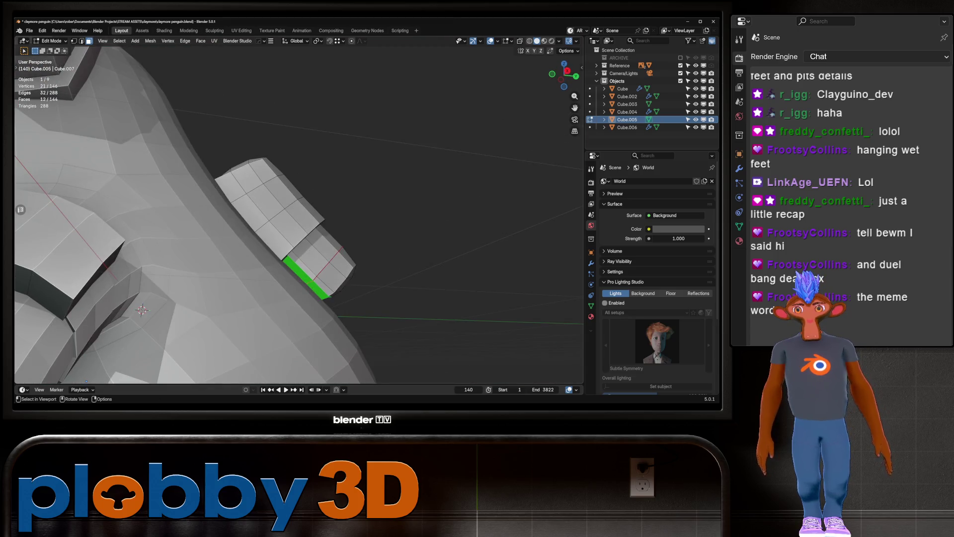
click(285, 262)
key(Tab)
Select the edge loop around the backpack cylinder and mark it as a UV seam.
scroll(284, 262, down, 5)
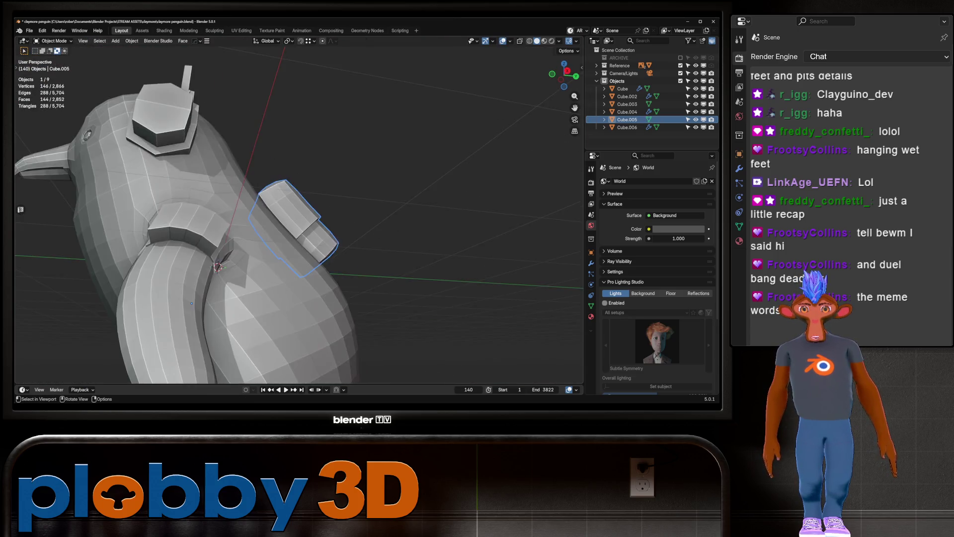
middle_drag(284, 262, 318, 249)
key(Tab)
scroll(277, 264, up, 4)
alt+click(249, 263)
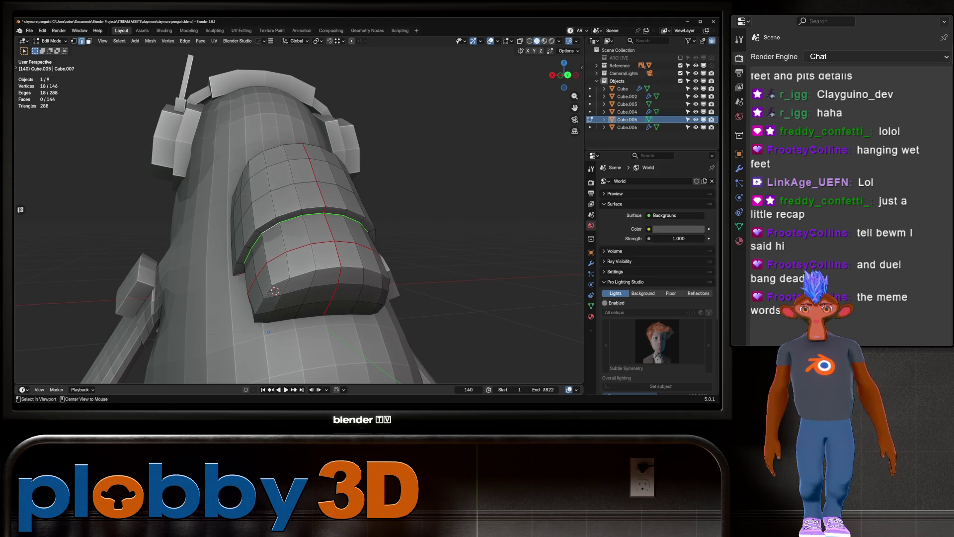
mouse_move(249, 263)
middle_down()
mouse_move(247, 306)
mouse_move(392, 262)
middle_up()
key(u)
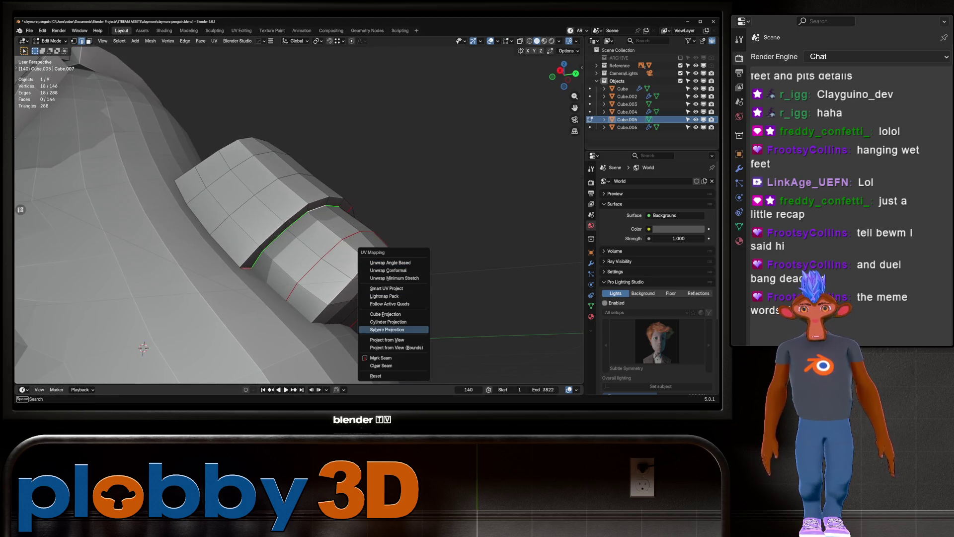
click(381, 358)
Inspect the new seam in Local View in vertex mode, then return to the full scene.
key(KP_Divide)
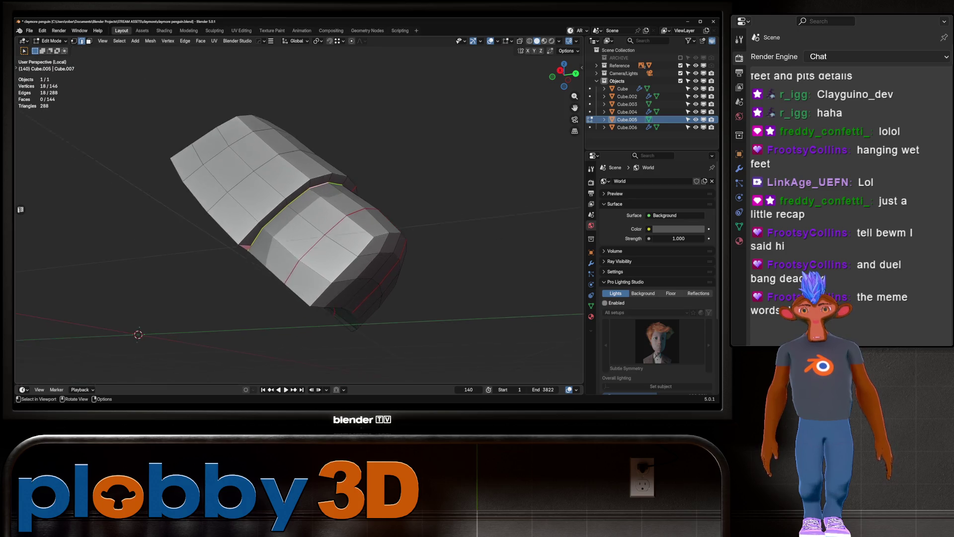
key(1)
click(249, 238)
scroll(248, 237, up, 5)
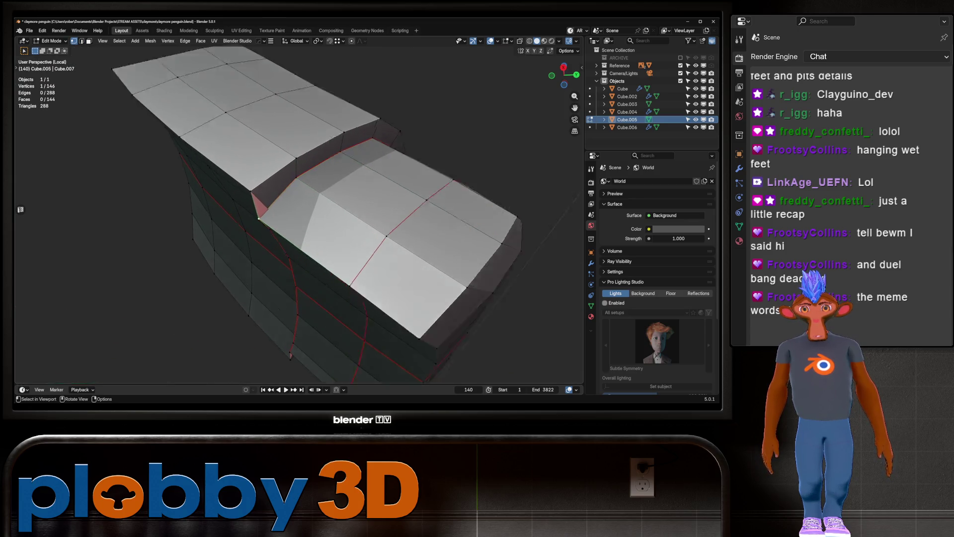
mouse_move(249, 238)
middle_down()
mouse_move(258, 217)
mouse_move(279, 234)
mouse_move(298, 218)
mouse_move(288, 199)
mouse_move(279, 208)
mouse_move(279, 198)
mouse_move(298, 209)
mouse_move(327, 238)
middle_up()
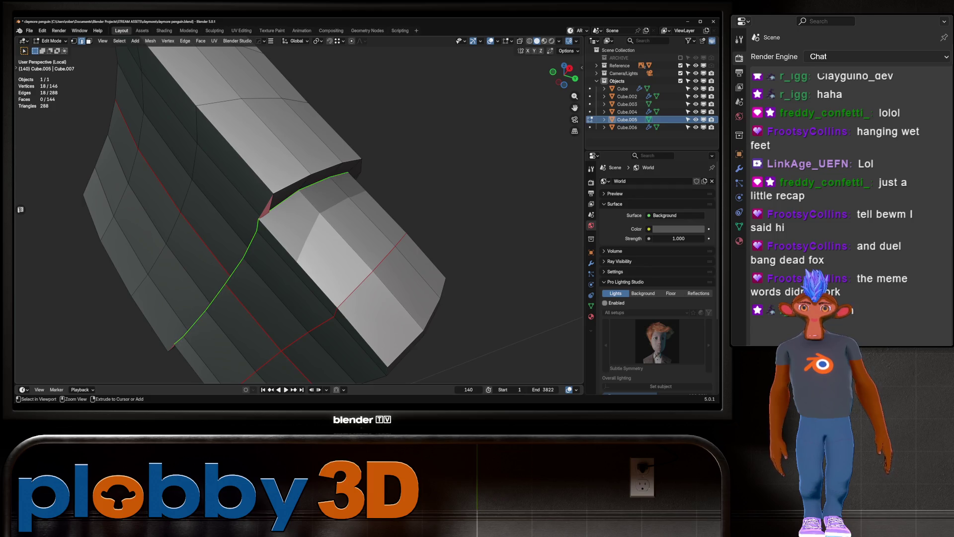
key(Tab)
key(KP_Divide)
Select the whole backpack mesh from the right side, trying a move and shrink but cancelling both.
key(Tab)
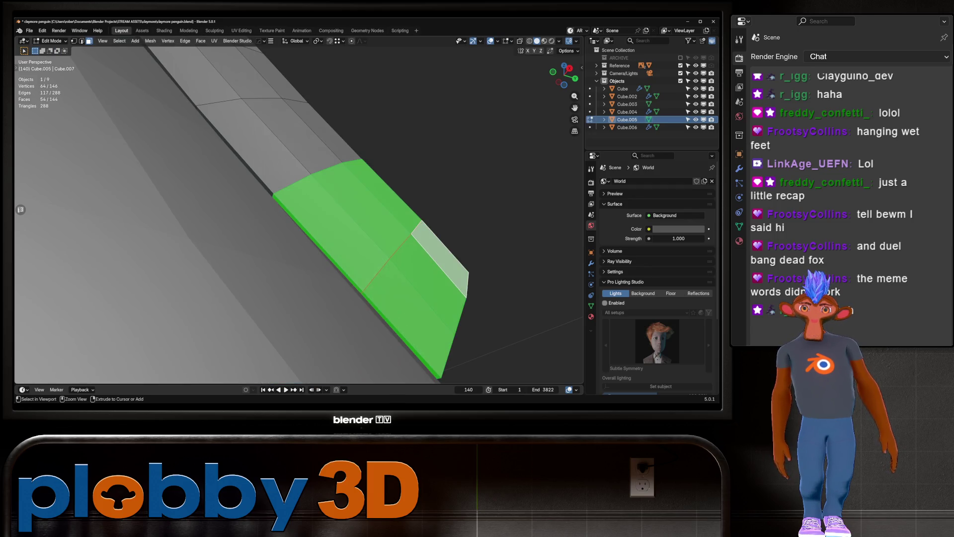
mouse_move(298, 214)
ctrl+middle_down()
mouse_move(298, 198)
mouse_move(298, 218)
mouse_move(348, 198)
ctrl+middle_up()
scroll(298, 214, down, 2)
key(KP_3)
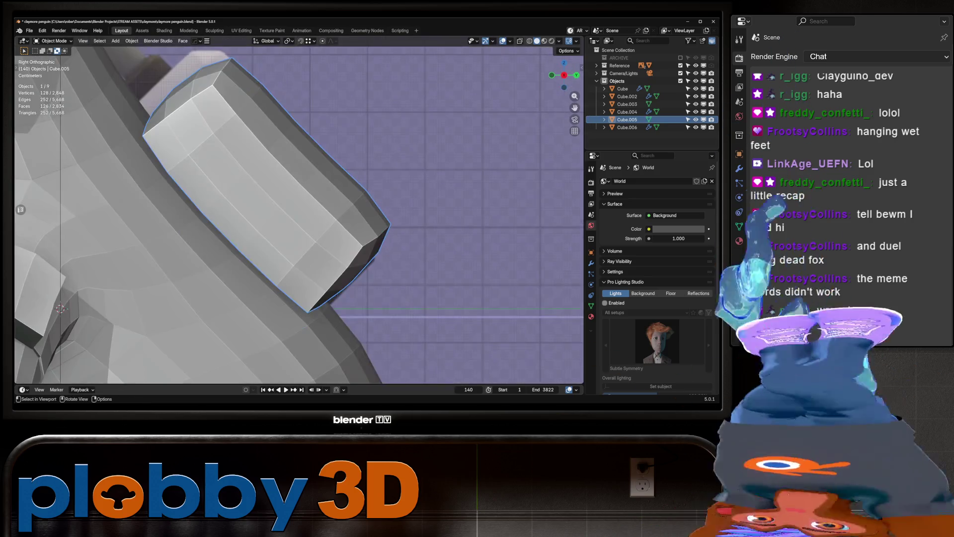
key(g)
key(Escape)
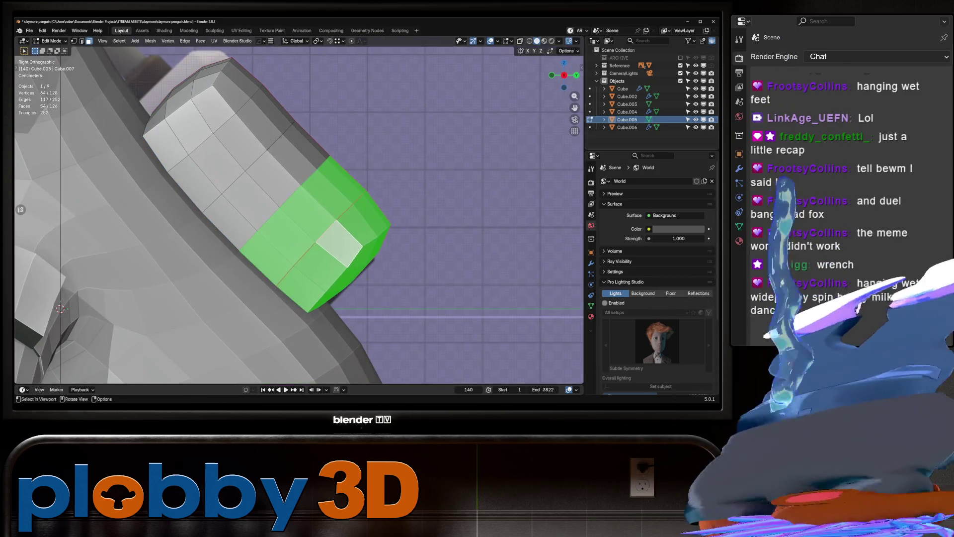
key(a)
key(alt+s)
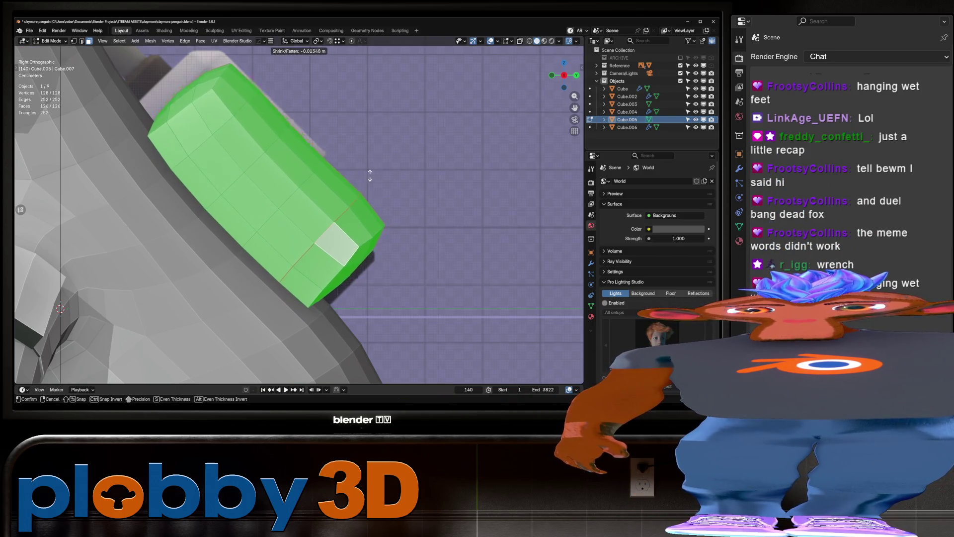
key(Escape)
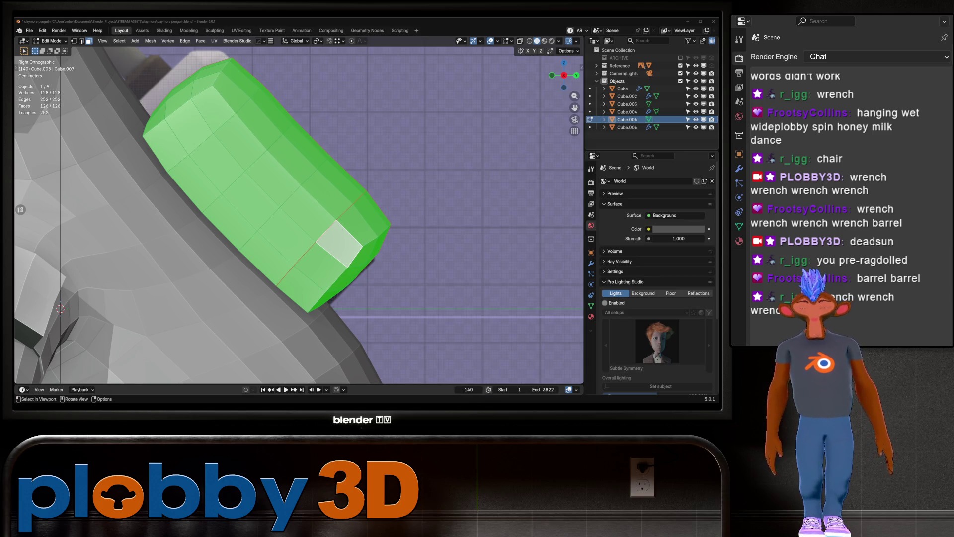
View the backpack from the right side and select its whole mesh.
scroll(314, 298, down, 10)
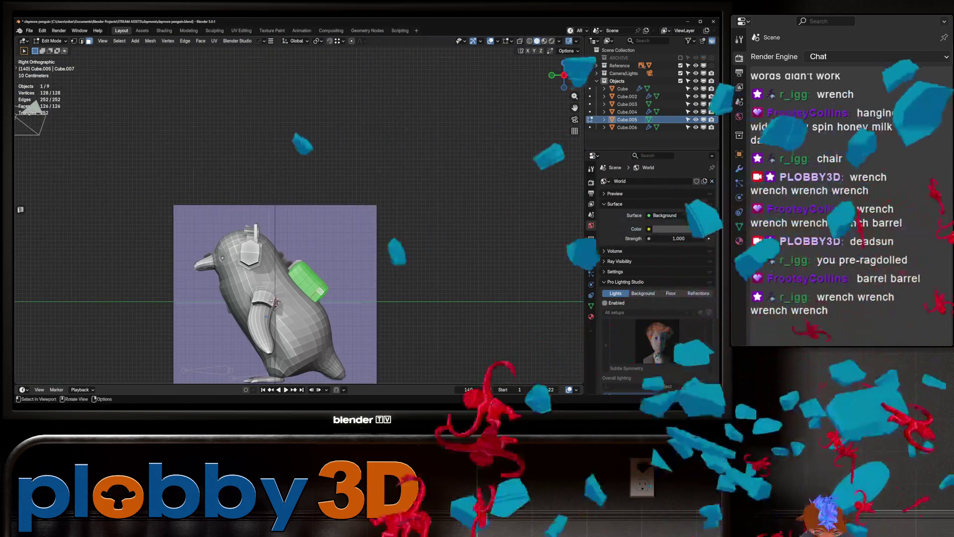
middle_drag(314, 298, 248, 289)
scroll(249, 288, up, 3)
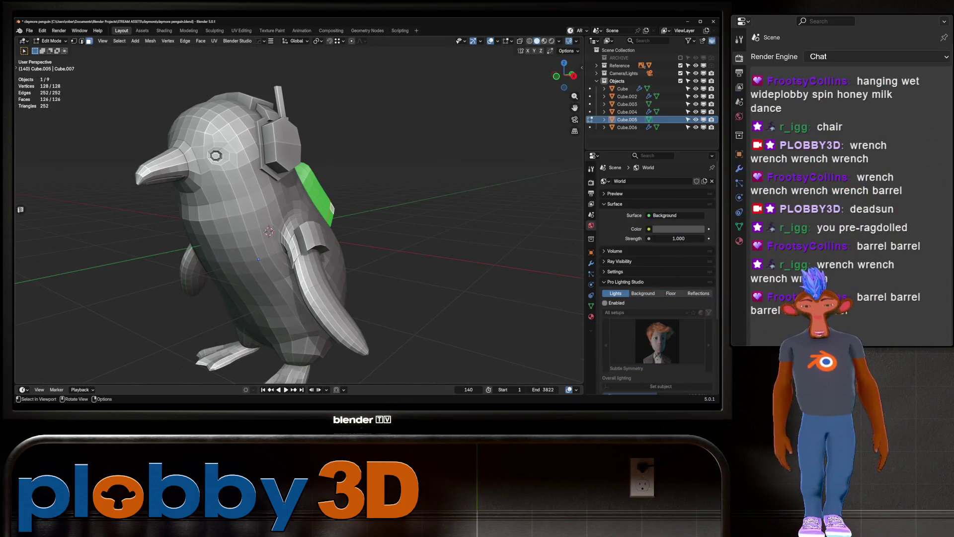
scroll(298, 224, up, 4)
mouse_move(298, 223)
middle_down()
mouse_move(333, 225)
mouse_move(223, 227)
middle_up()
scroll(328, 219, down, 6)
scroll(327, 219, up, 5)
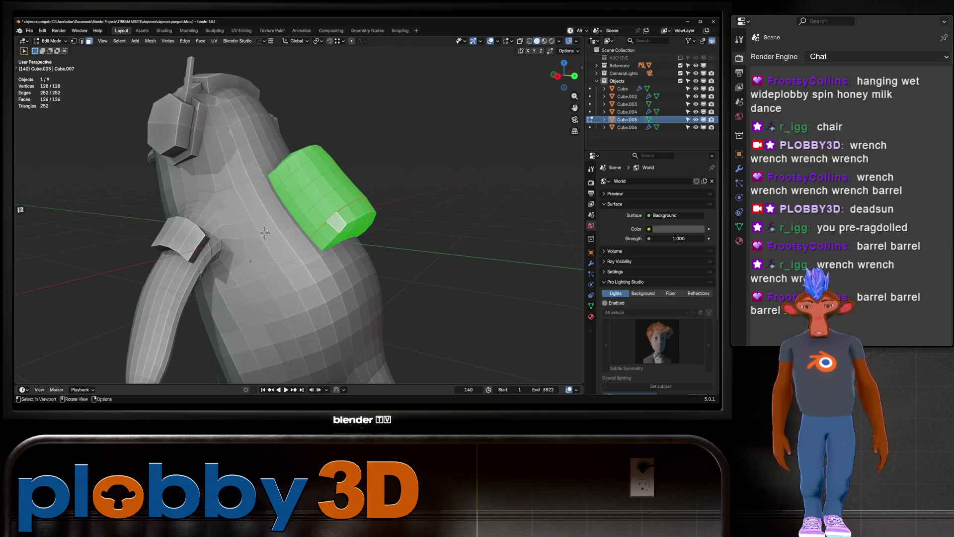
key(KP_3)
key(alt+a)
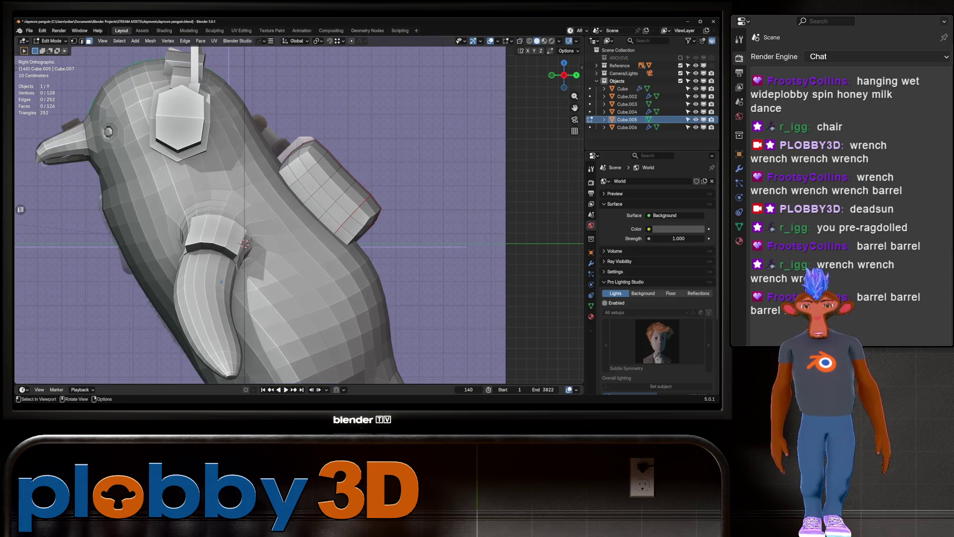
key(a)
Move Cube.005 about −0.081 m in Y and 0.073 m up in Z, then pick a face in Edit Mode.
key(Tab)
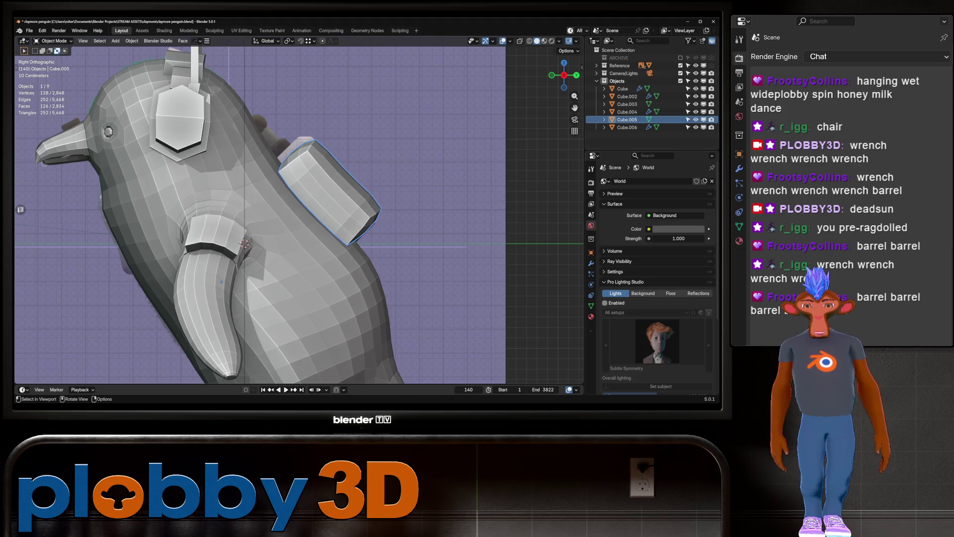
key(g)
key(Return)
mouse_move(308, 224)
middle_down()
mouse_move(259, 228)
mouse_move(259, 238)
mouse_move(221, 244)
mouse_move(239, 248)
middle_up()
key(Tab)
click(286, 167)
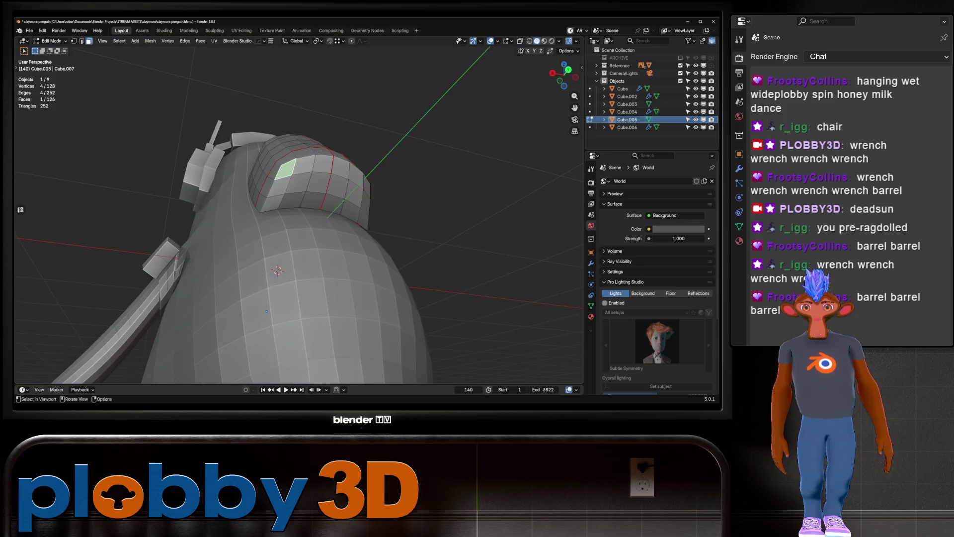
Try insetting a fill-selected face region, undo it, and isolate the backpack.
ctrl+shift+click(353, 201)
middle_drag(354, 201, 321, 199)
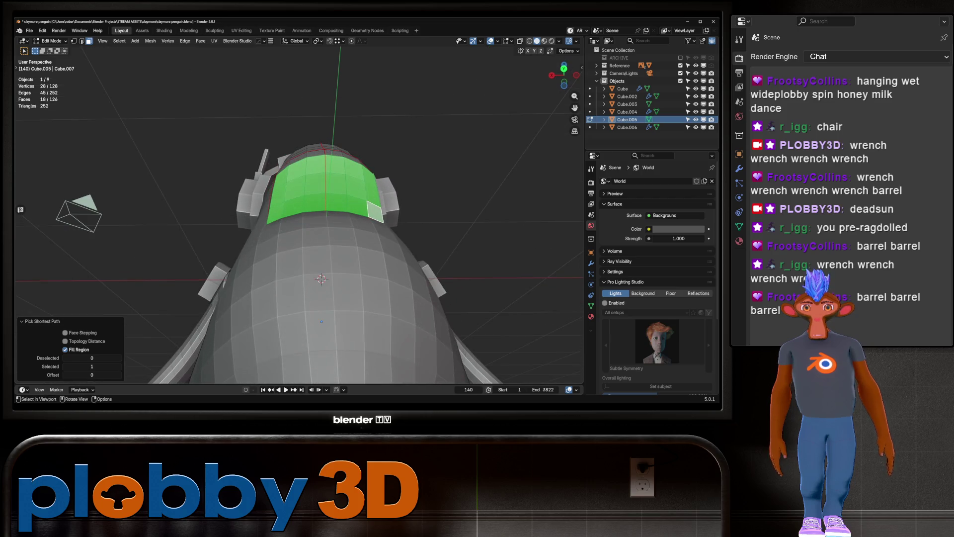
key(i)
key(Return)
key(ctrl+z)
mouse_move(321, 321)
middle_down()
mouse_move(172, 295)
mouse_move(46, 183)
middle_up()
key(KP_Divide)
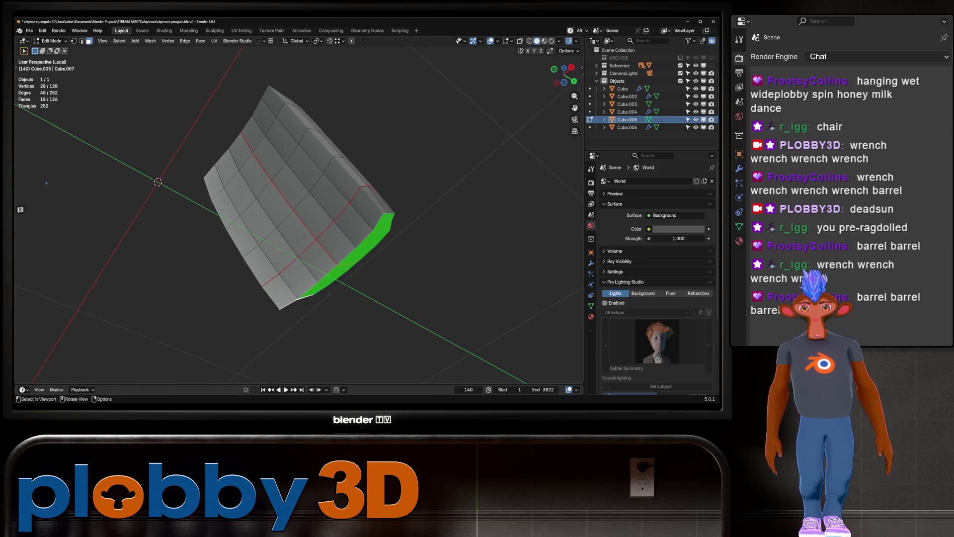
Fill-select the faces across the backpack's inner side and delete them.
key(ctrl+z)
ctrl+shift+click(366, 206)
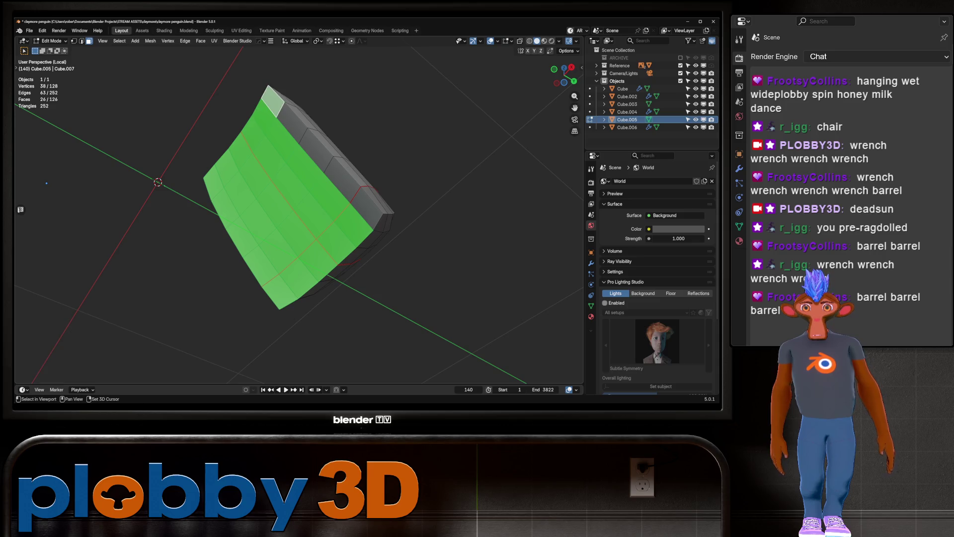
key(x)
middle_drag(318, 249, 343, 258)
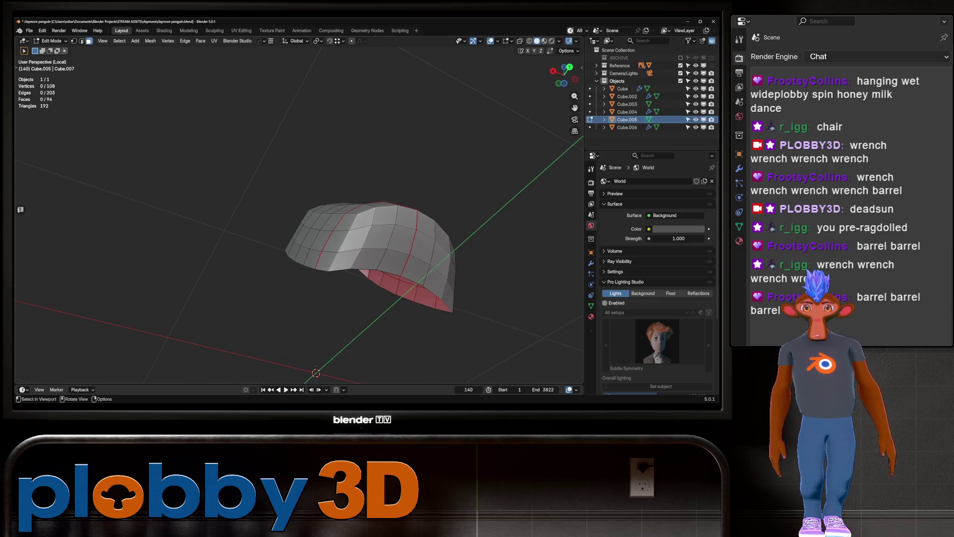
Fill-select the 18-face outer curved panel and begin insetting it.
click(343, 258)
right_click(385, 228)
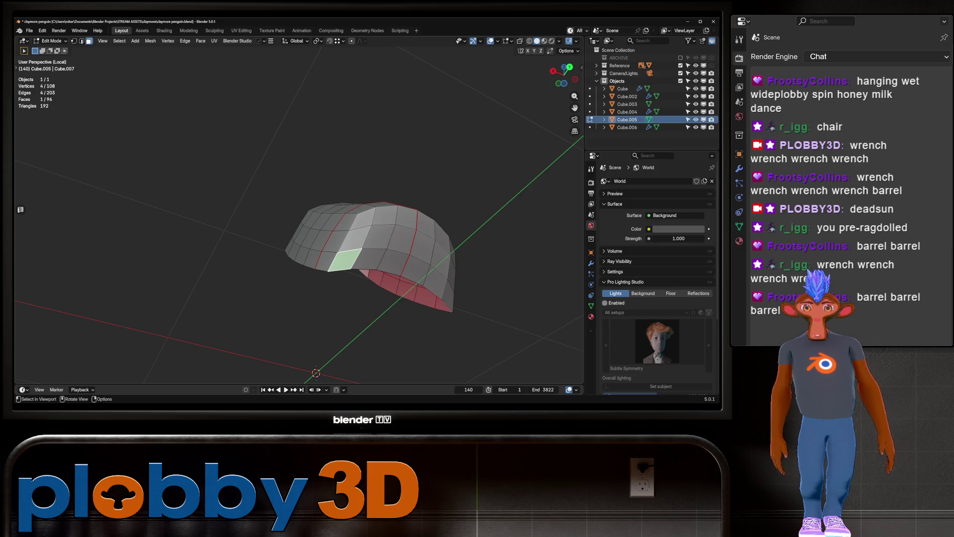
ctrl+shift+click(420, 218)
mouse_move(348, 249)
middle_down()
mouse_move(298, 241)
mouse_move(308, 243)
middle_up()
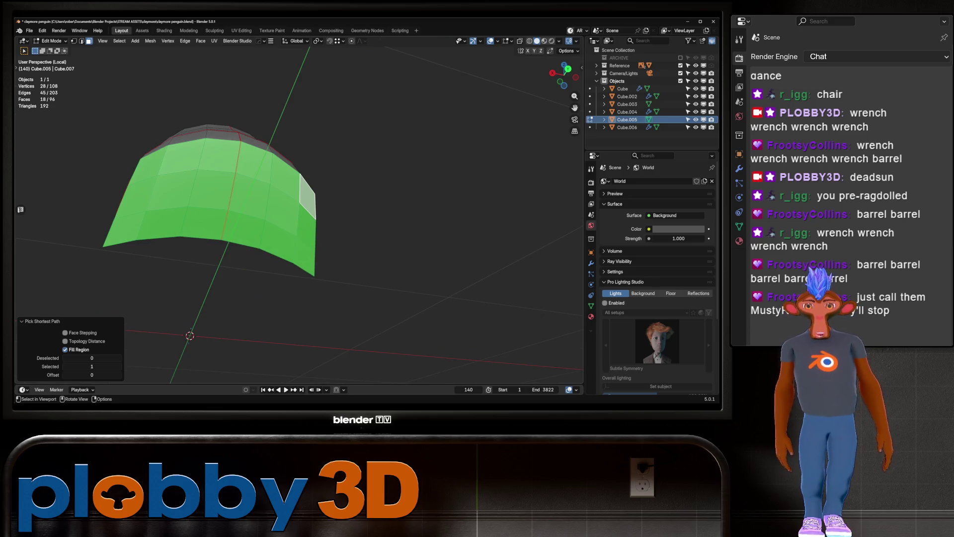
key(i)
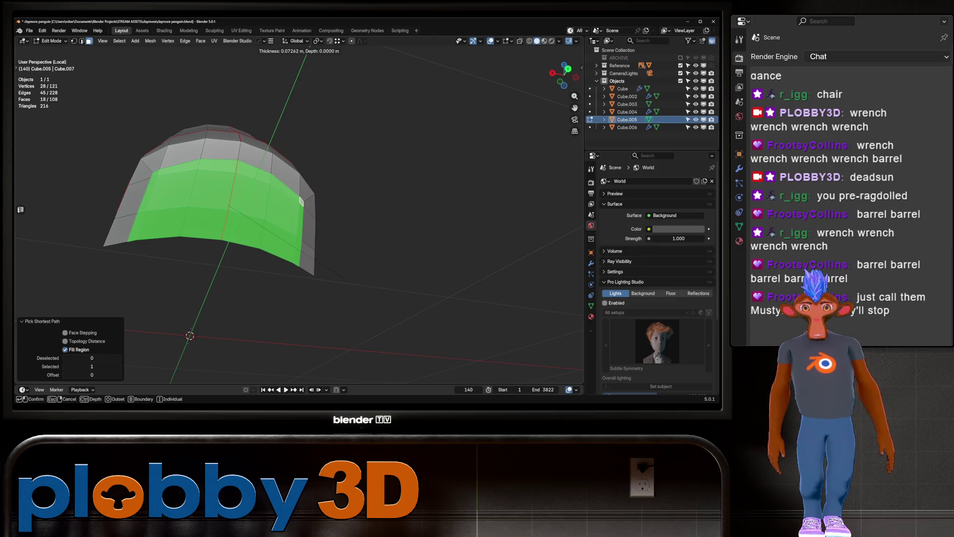
Confirm the panel inset and extrude it outward 0.1302 m into a pocket.
click(301, 201)
key(KP_Divide)
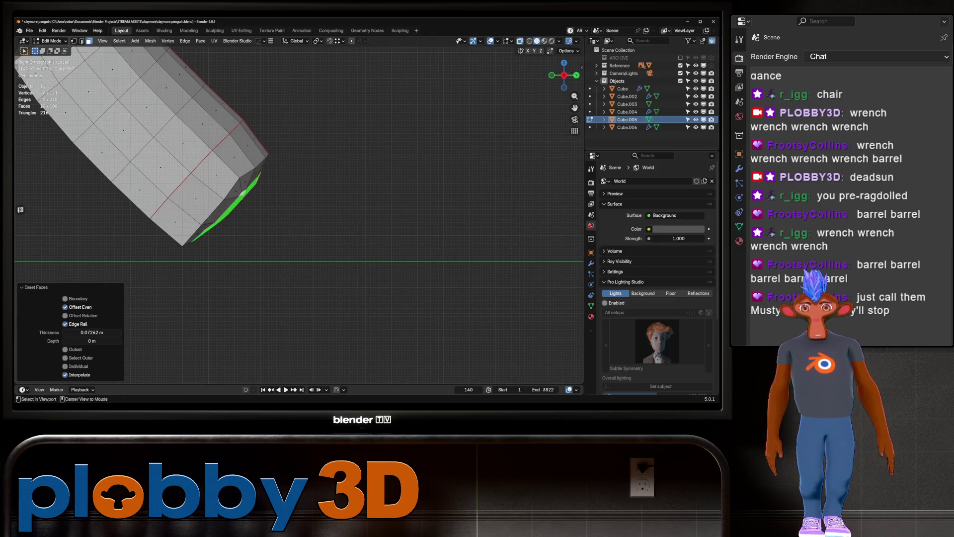
key(KP_3)
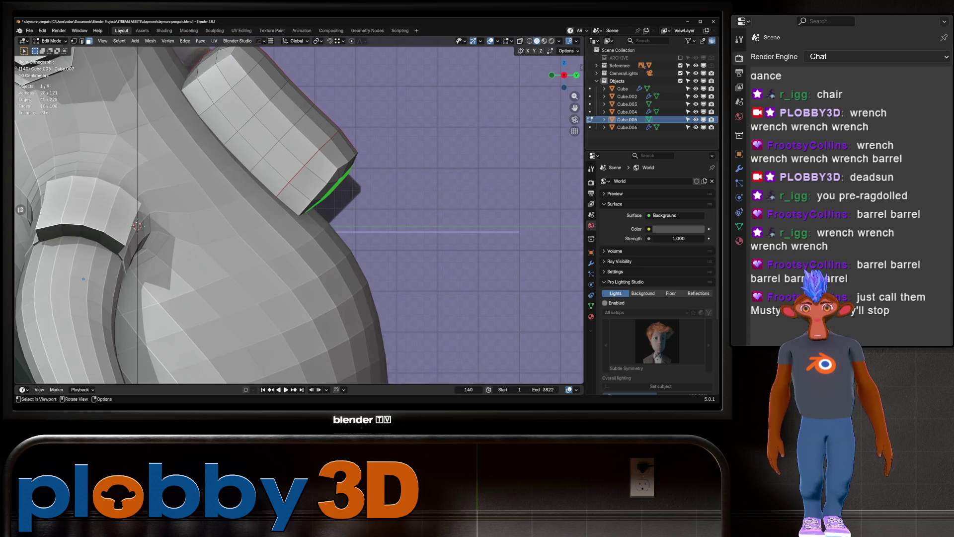
key(e)
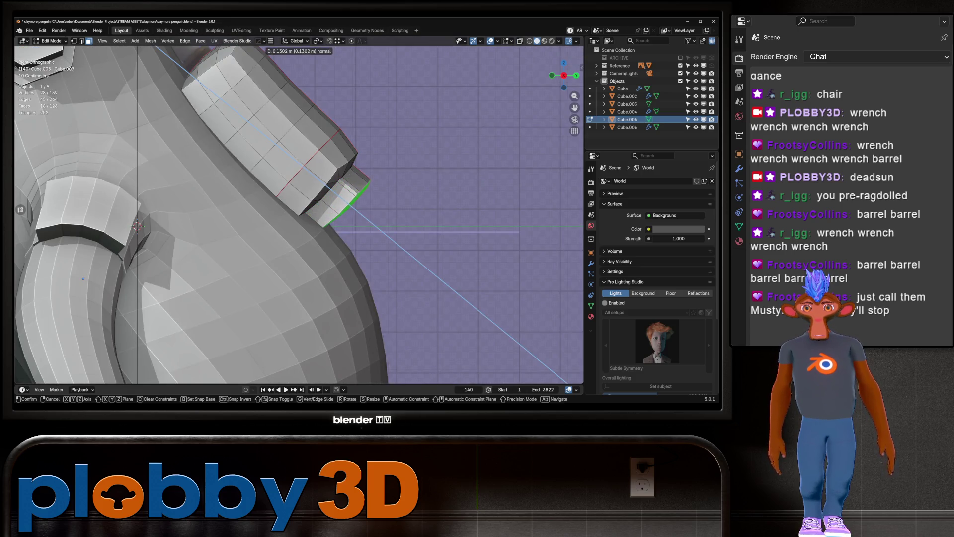
key(Return)
mouse_move(298, 223)
middle_down()
mouse_move(338, 204)
mouse_move(358, 223)
middle_up()
Delete the strip of faces on the pocket's bottom to open it.
key(KP_3)
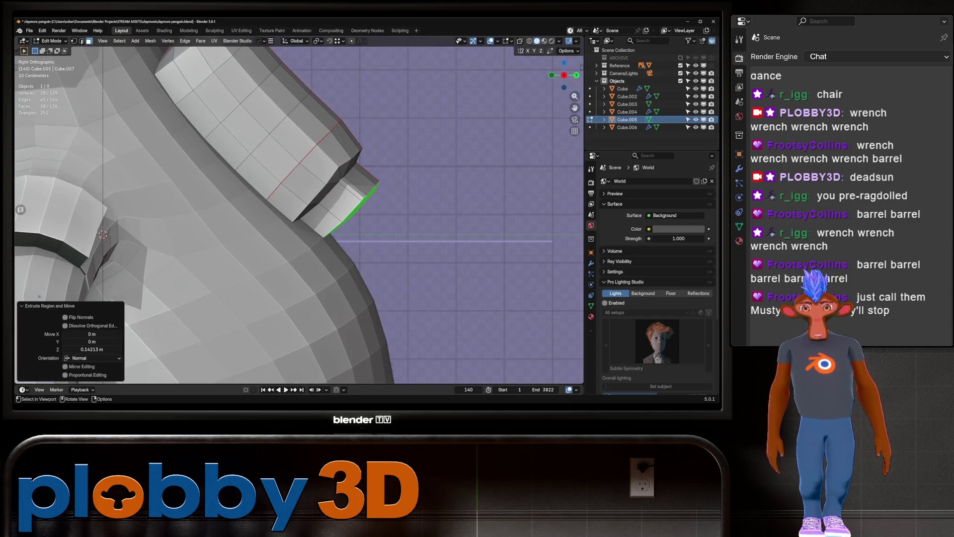
key(KP_Divide)
middle_drag(39, 296, 37, 223)
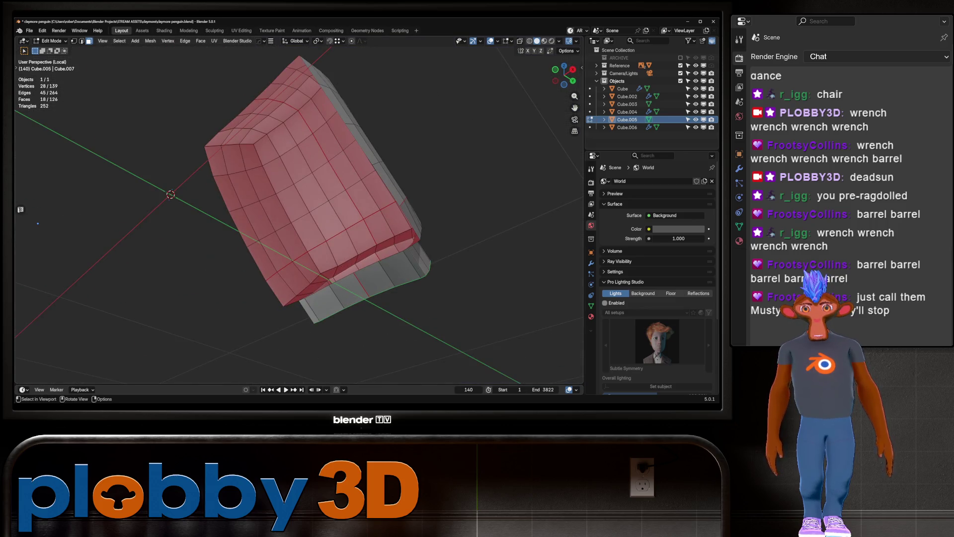
click(415, 262)
ctrl+click(318, 303)
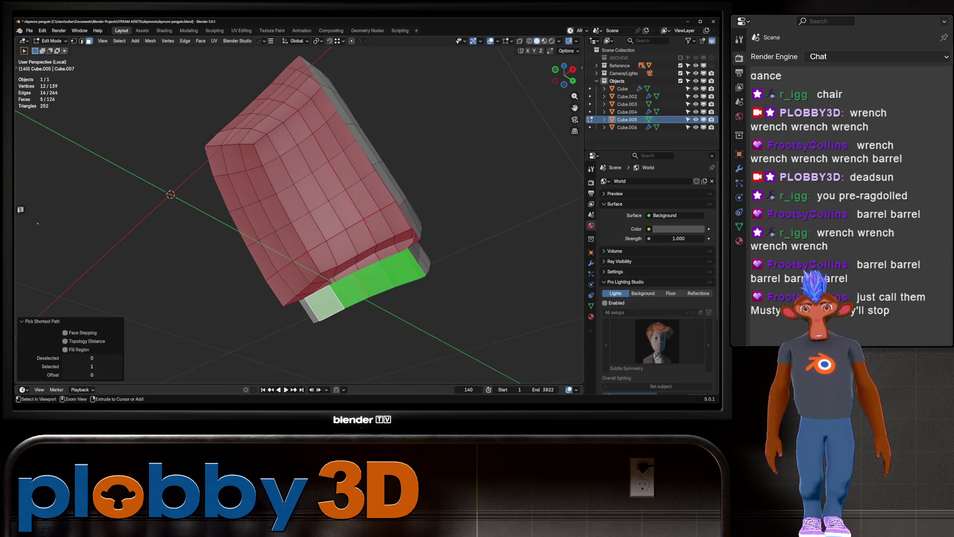
key(x)
click(422, 273)
Select the pocket's lower rim edges, nudge them slightly, and return to Object Mode.
mouse_move(38, 223)
middle_down()
mouse_move(122, 326)
mouse_move(184, 323)
middle_up()
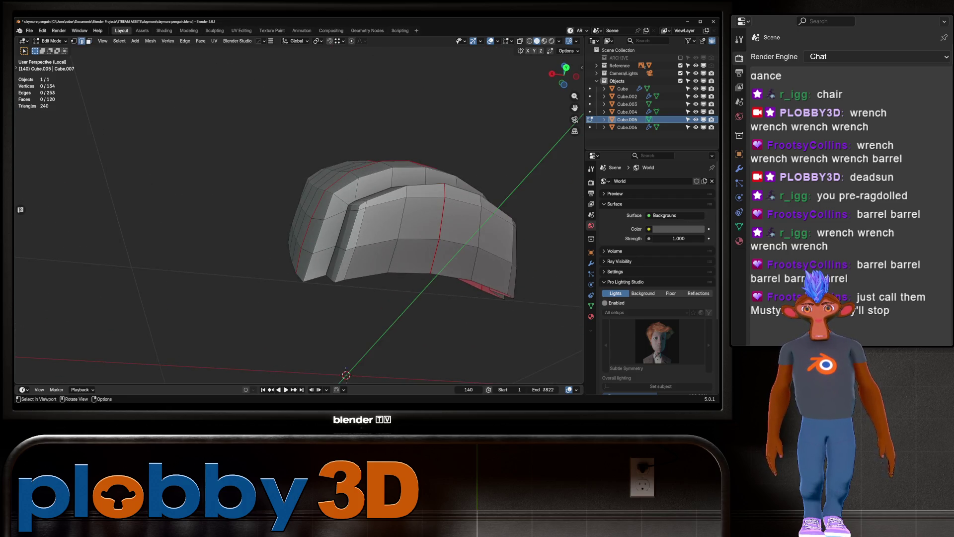
click(339, 281)
ctrl+click(378, 275)
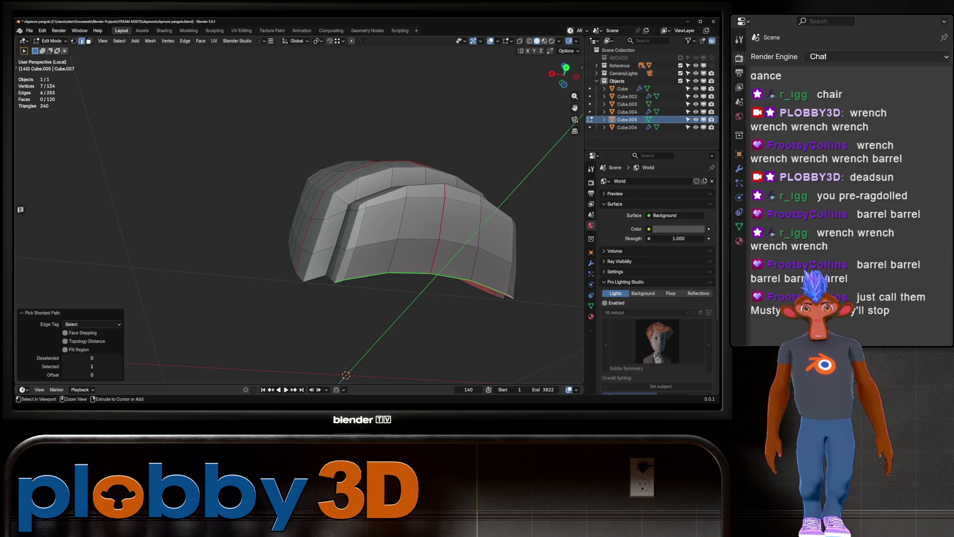
key(KP_3)
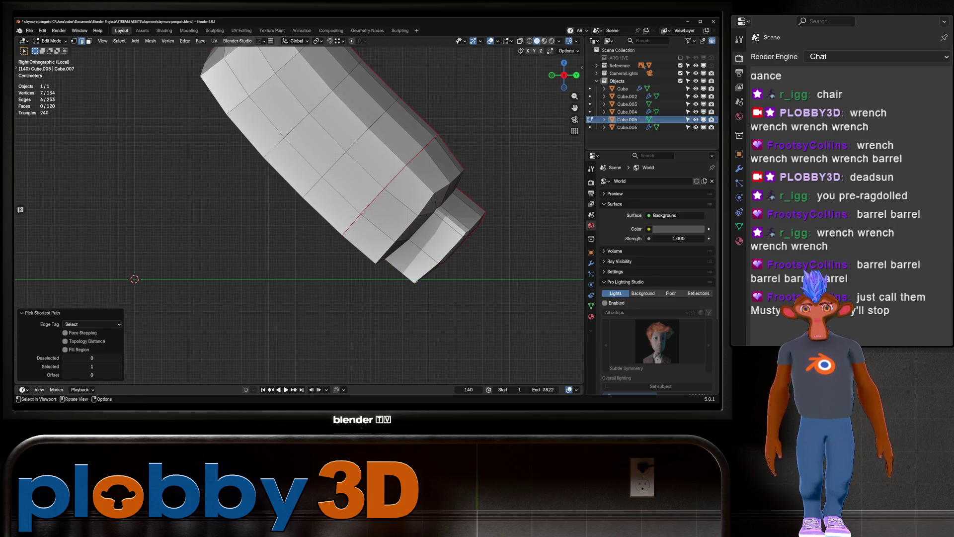
middle_drag(298, 224, 348, 209)
shift+click(427, 268)
shift+click(387, 338)
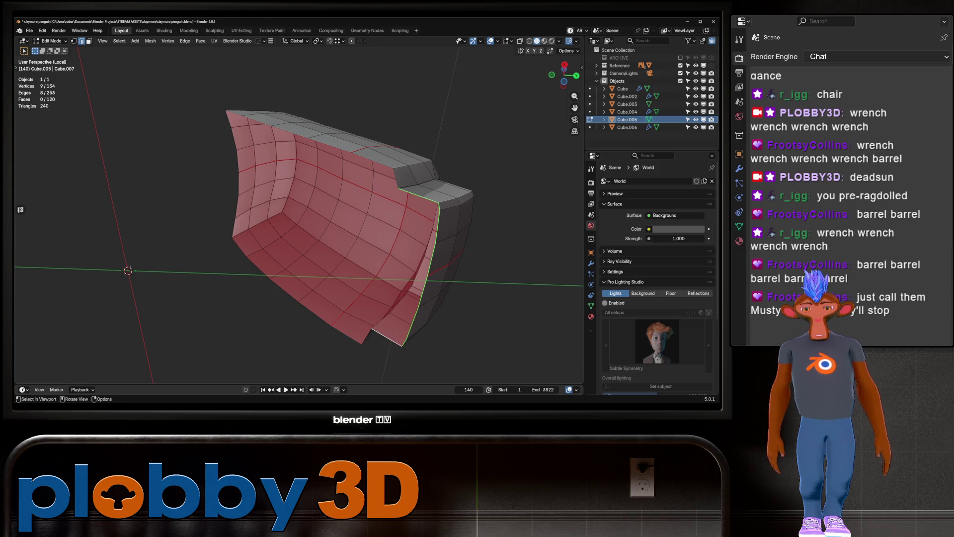
key(KP_3)
key(g)
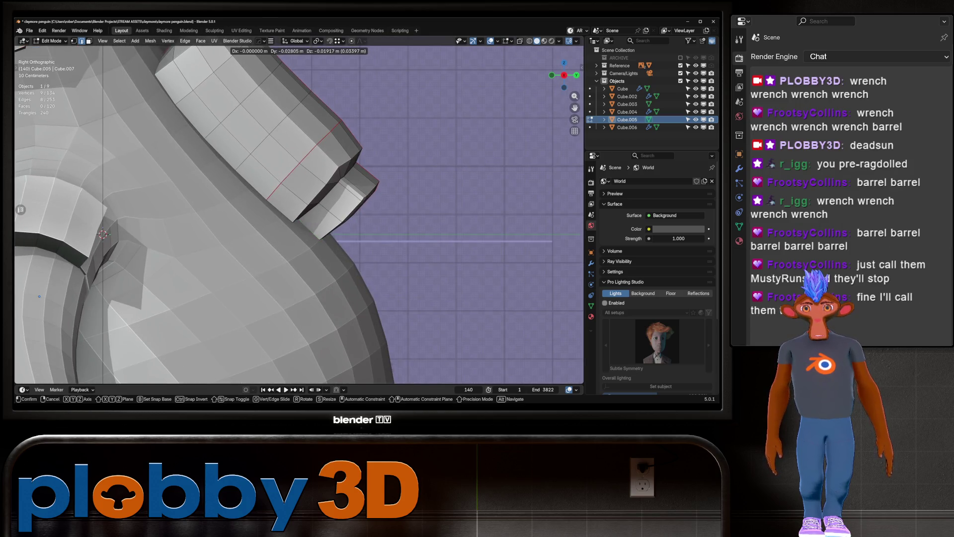
key(Return)
key(Tab)
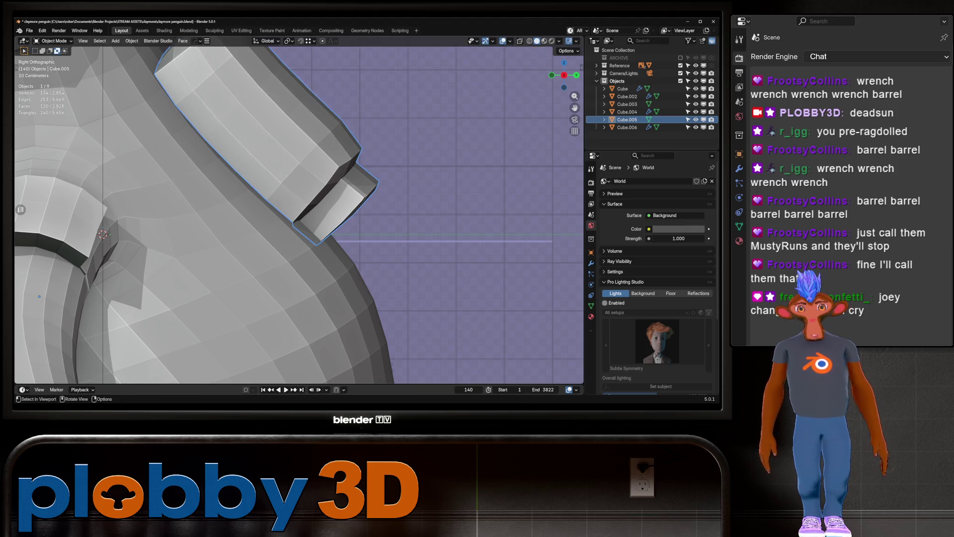
middle_drag(299, 223, 358, 204)
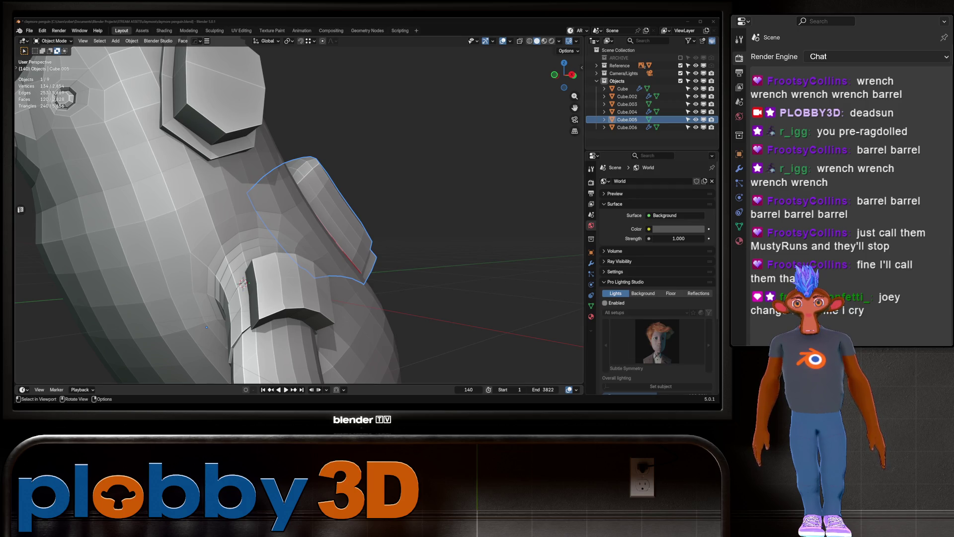
Select the shoulder piece's lower edge loop and flatten it with Quick Favorites.
key(Tab)
key(KP_Decimal)
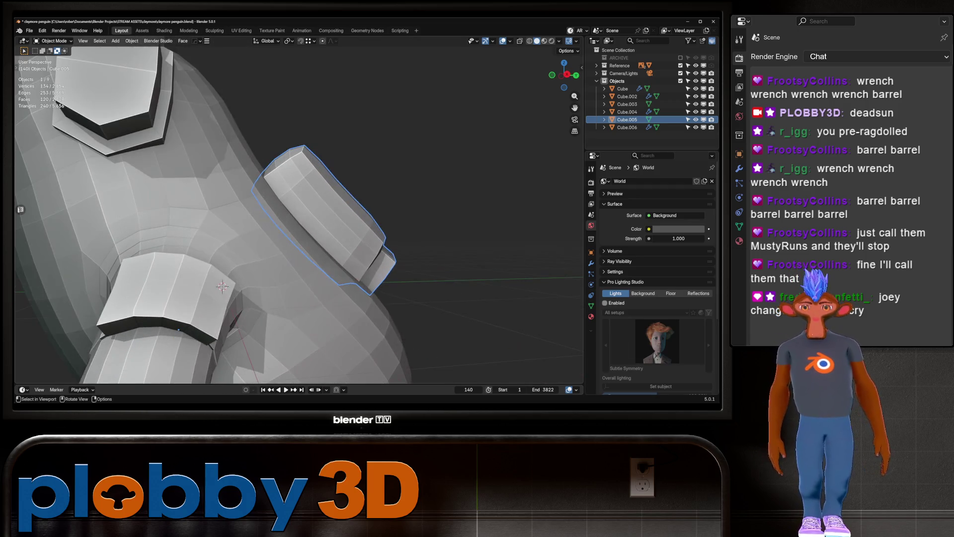
alt+shift+click(311, 229)
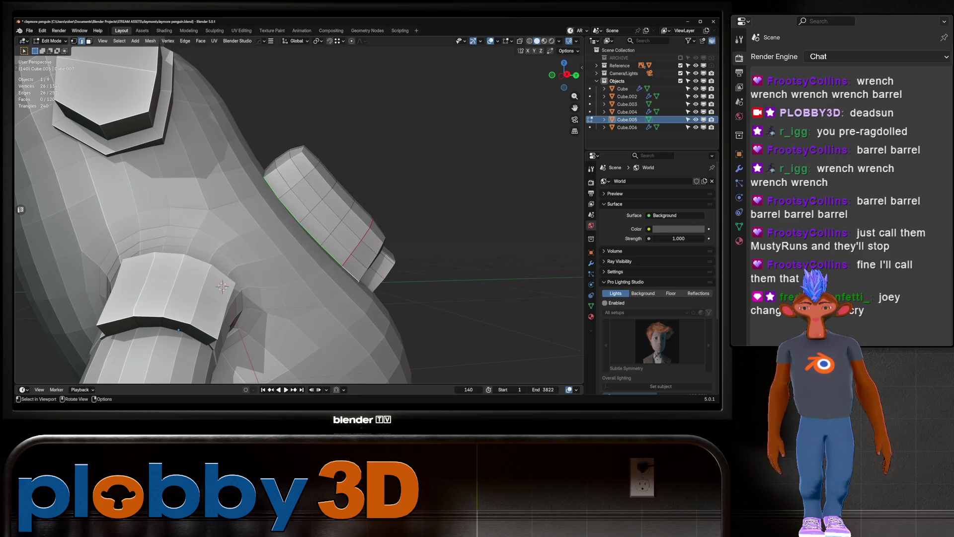
key(KP_Divide)
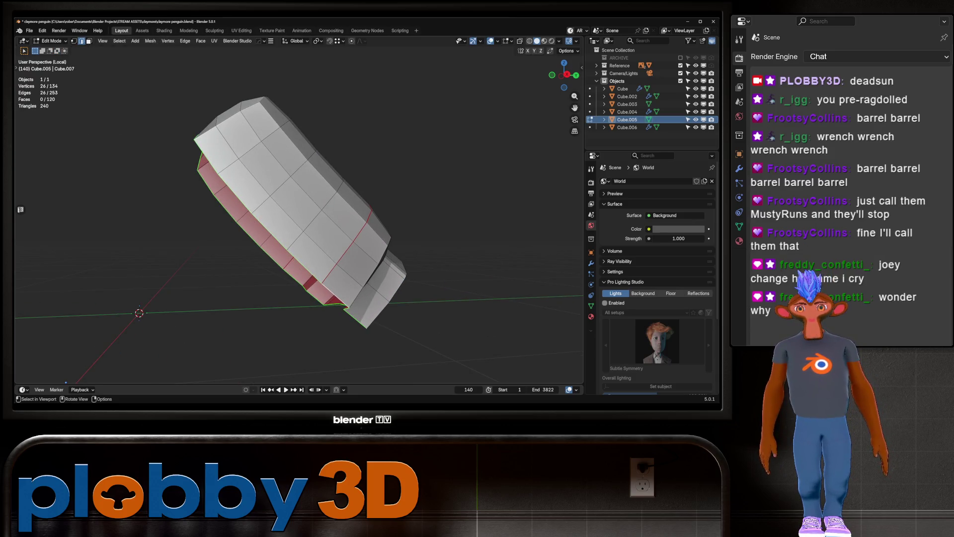
key(KP_3)
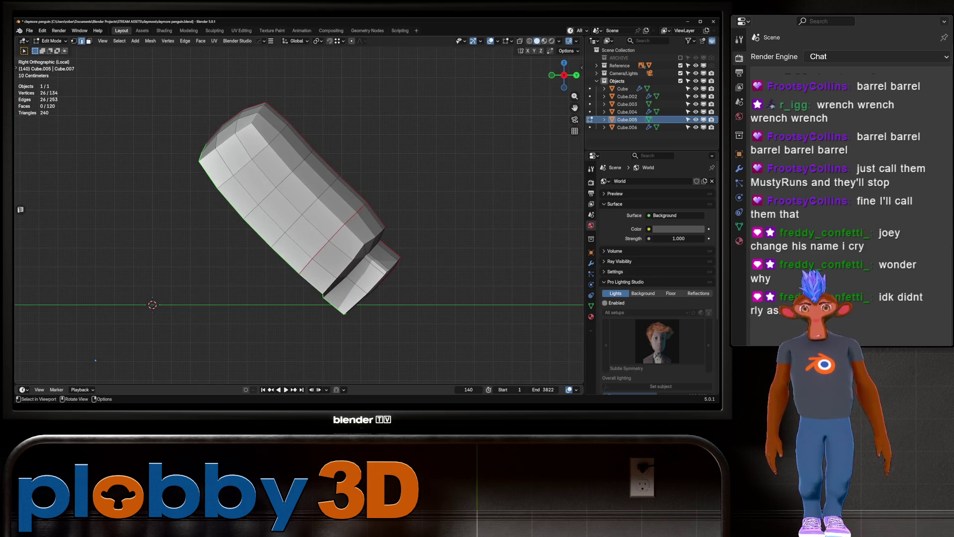
key(q)
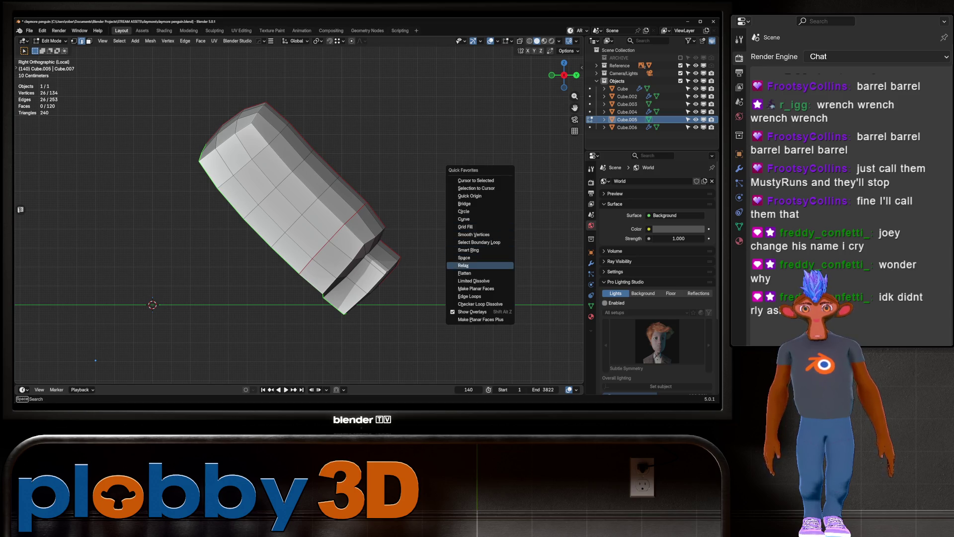
key(Return)
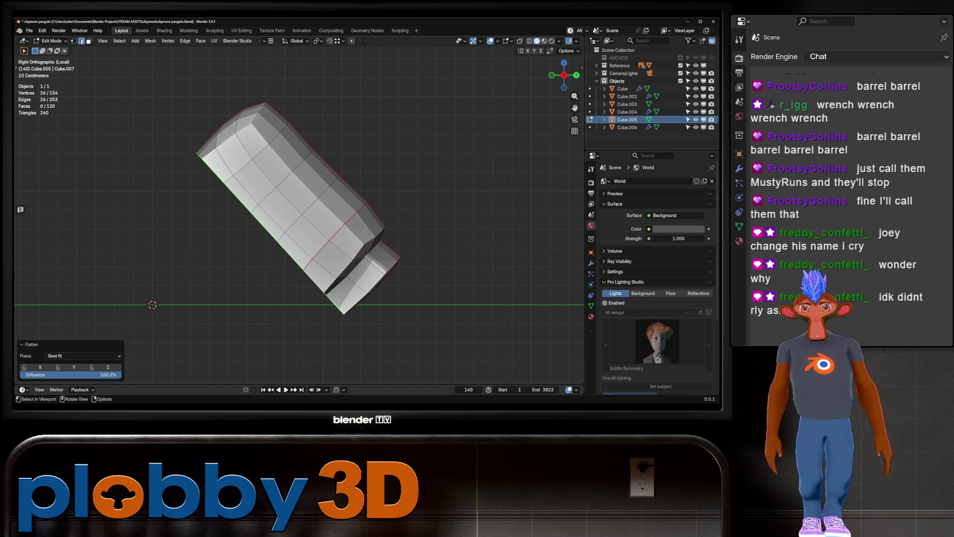
Move the flattened loop down and inward, about −0.045 m in Y and −0.041 m in Z.
key(g)
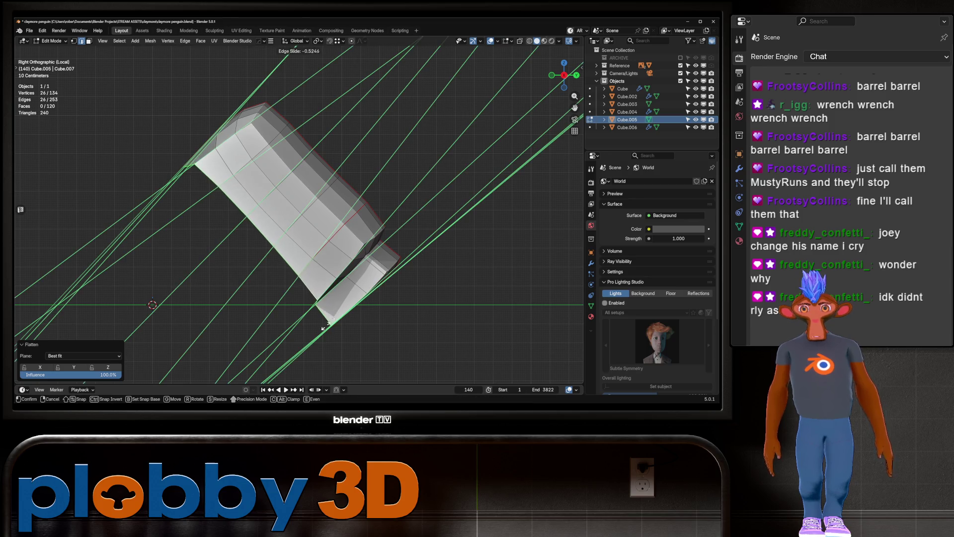
key(Escape)
key(g)
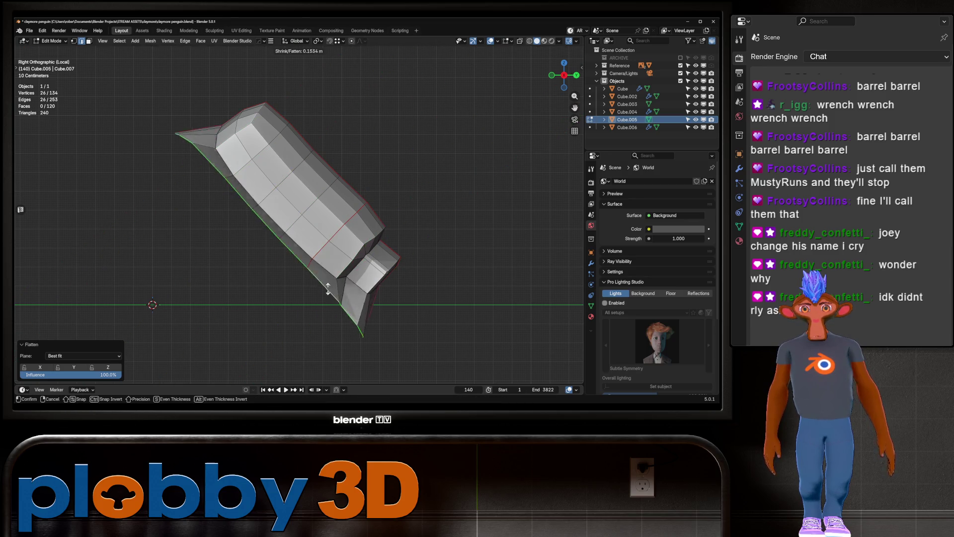
key(Escape)
key(g)
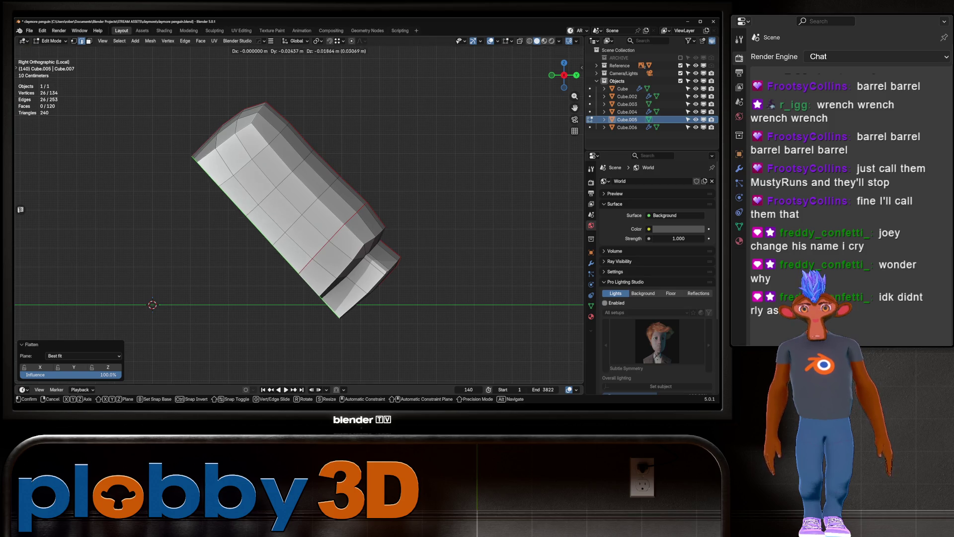
key(Return)
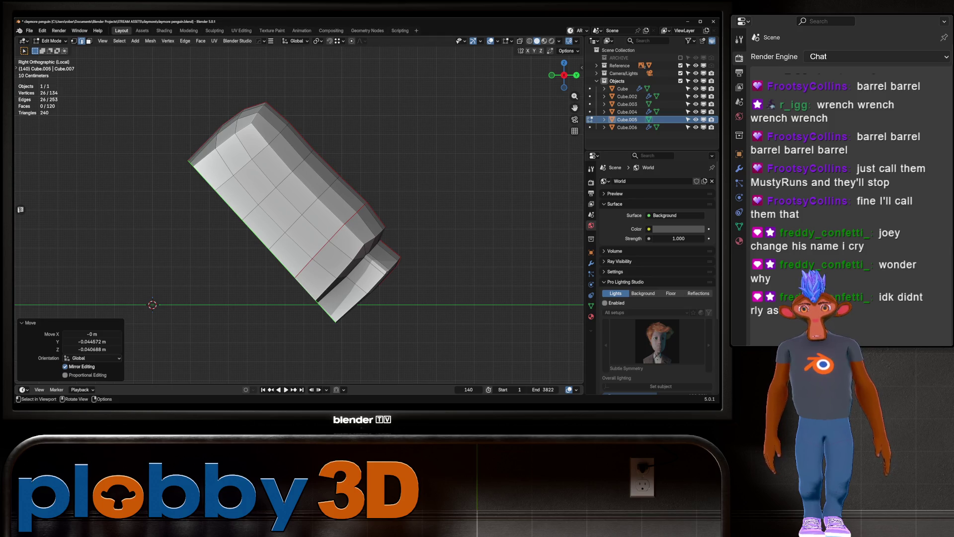
Edge-slide the loop into place, leave Edit Mode, and view the penguin from behind.
middle_drag(298, 214, 328, 199)
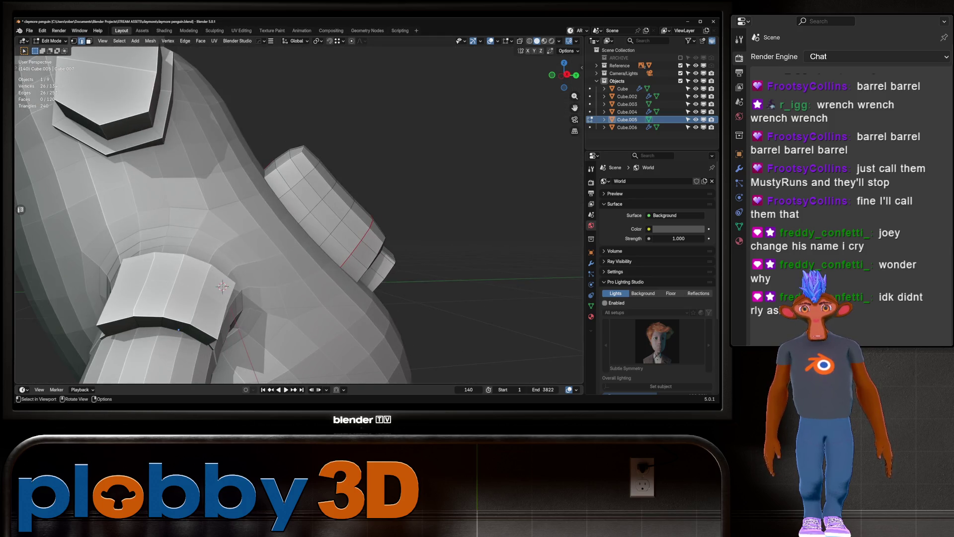
key(g)
key(g)
click(404, 260)
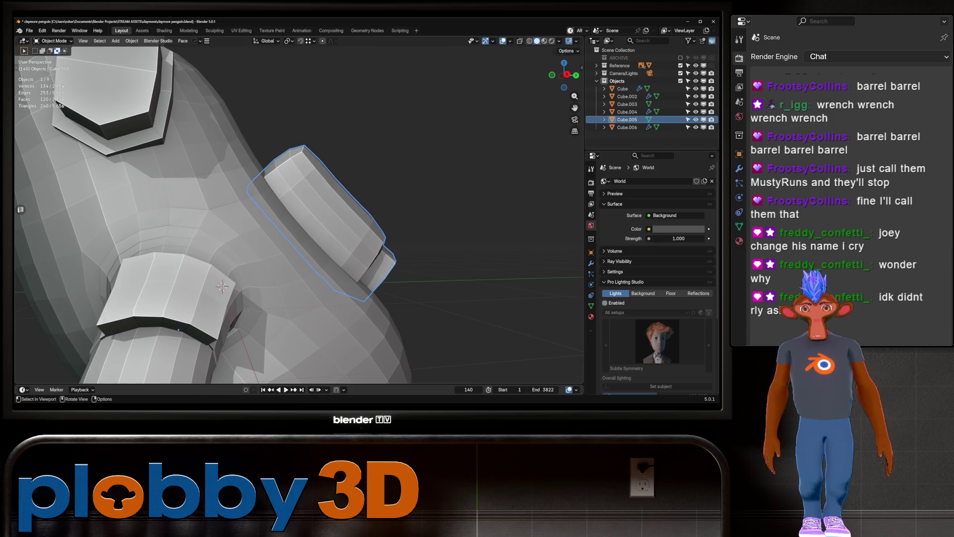
key(Tab)
scroll(404, 260, down, 10)
mouse_move(404, 260)
middle_down()
mouse_move(323, 244)
mouse_move(279, 251)
middle_up()
key(alt+z)
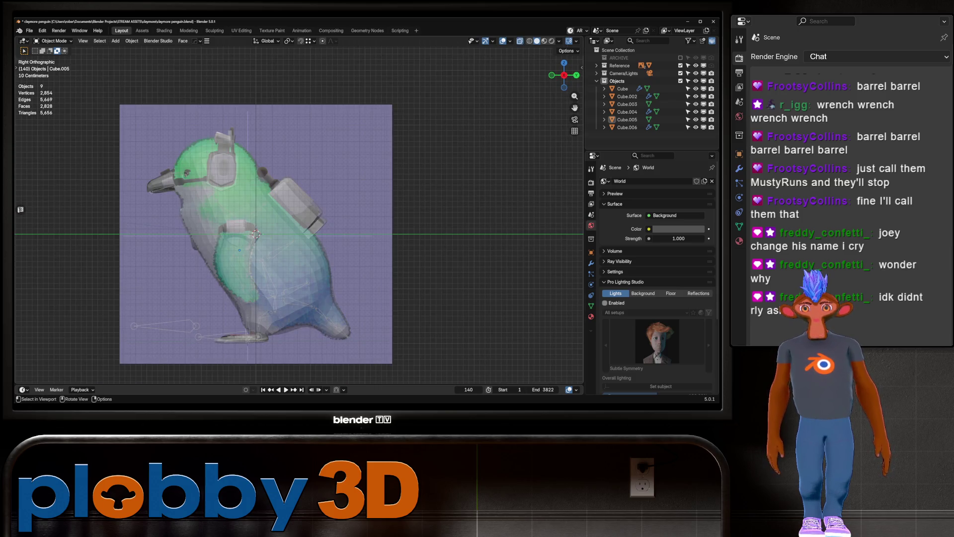
key(alt+z)
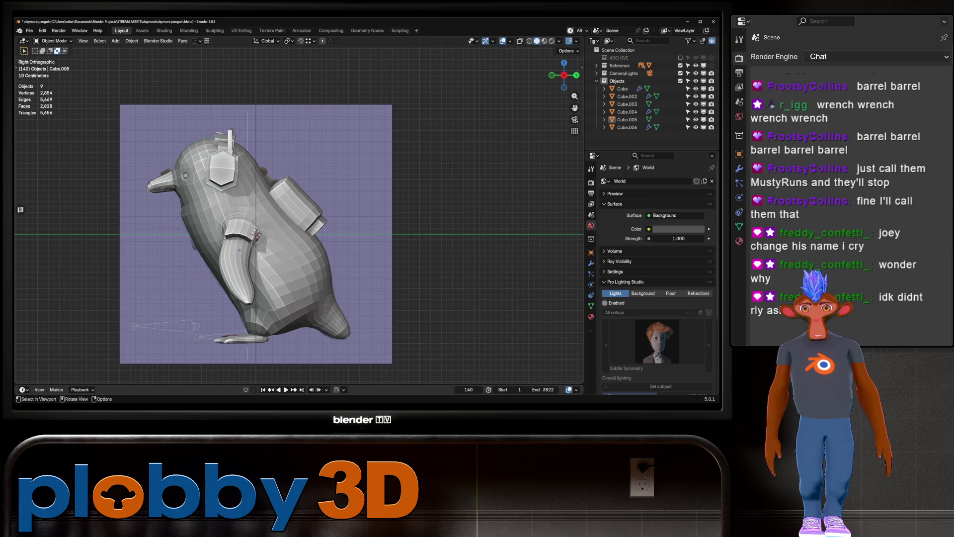
key(alt+z)
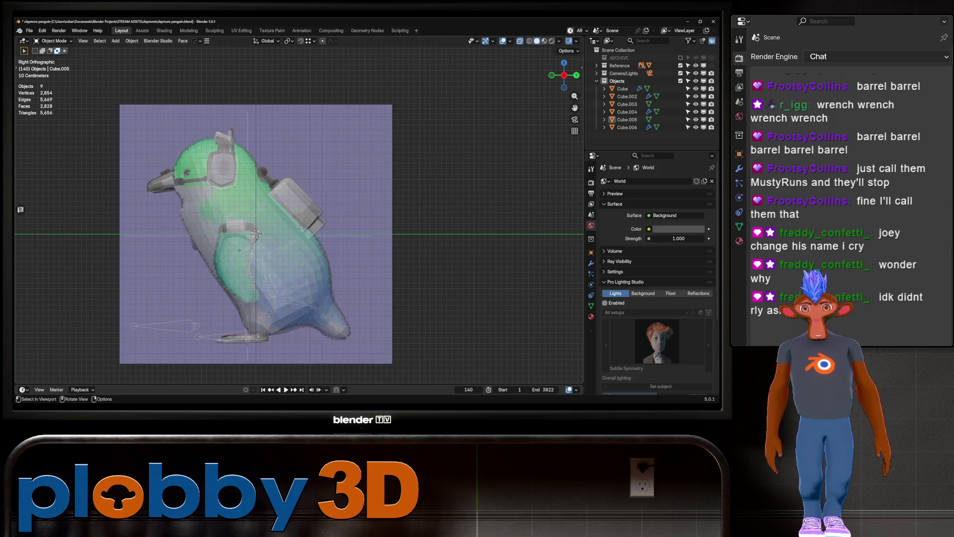
key(alt+z)
key(alt+z)
scroll(191, 171, up, 3)
key(alt+z)
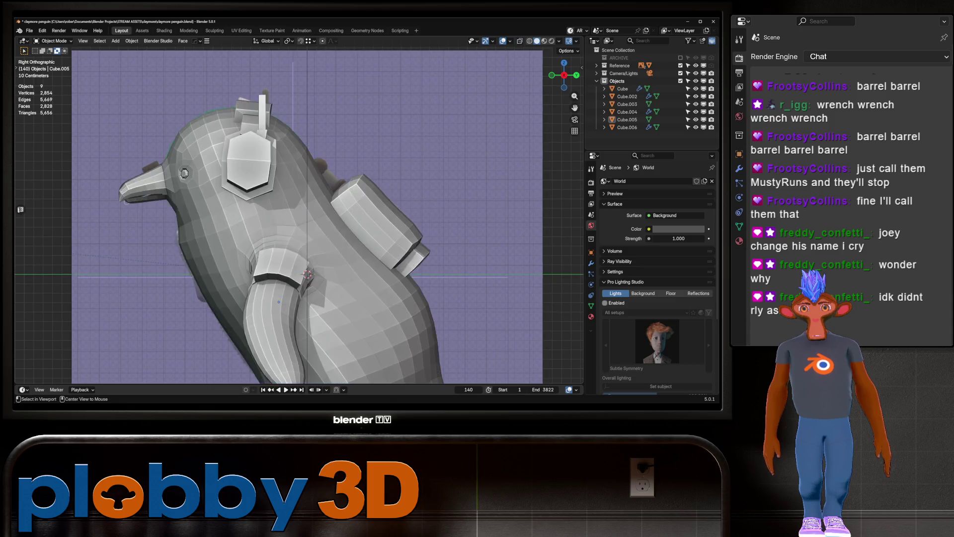
middle_drag(298, 214, 224, 204)
key(KP_1)
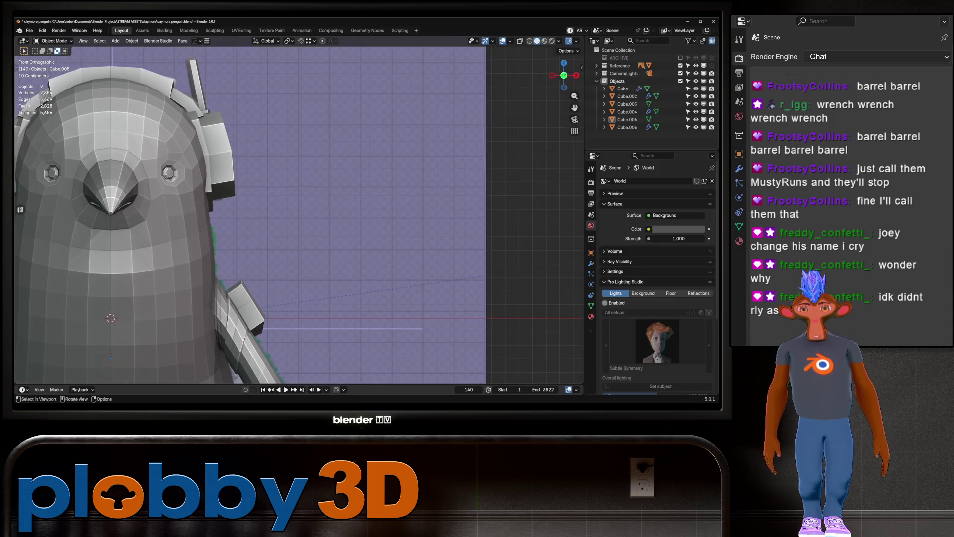
key(alt+z)
scroll(225, 173, up, 3)
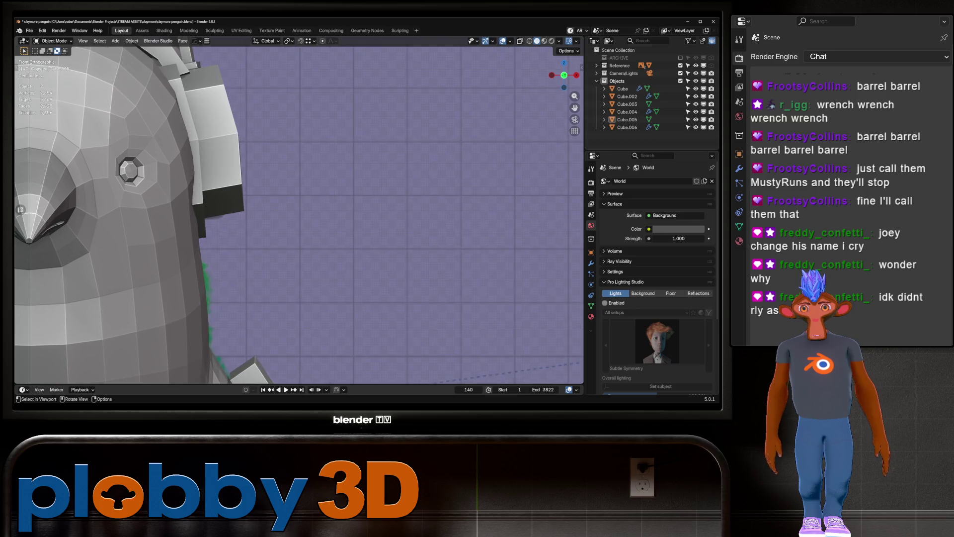
key(KP_3)
key(alt+z)
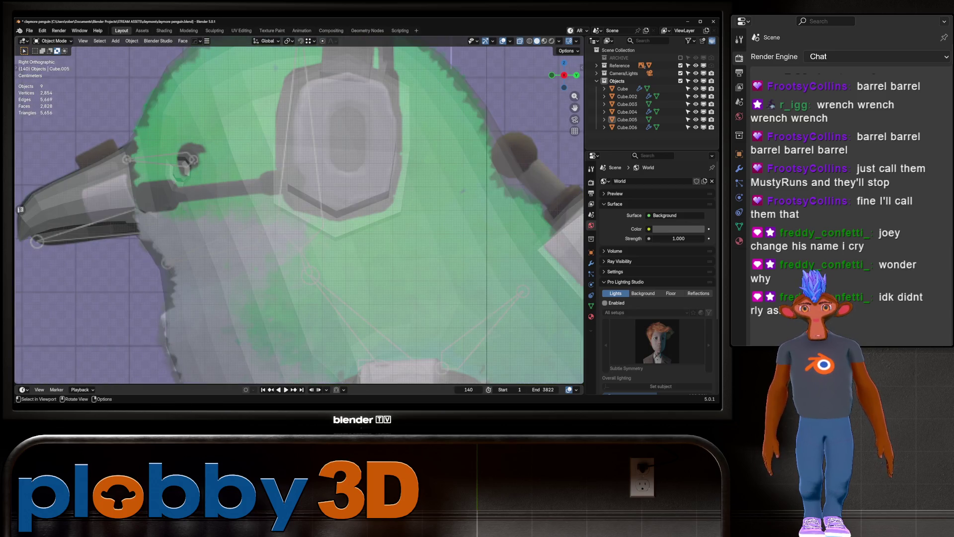
key(alt+z)
middle_drag(298, 208, 323, 189)
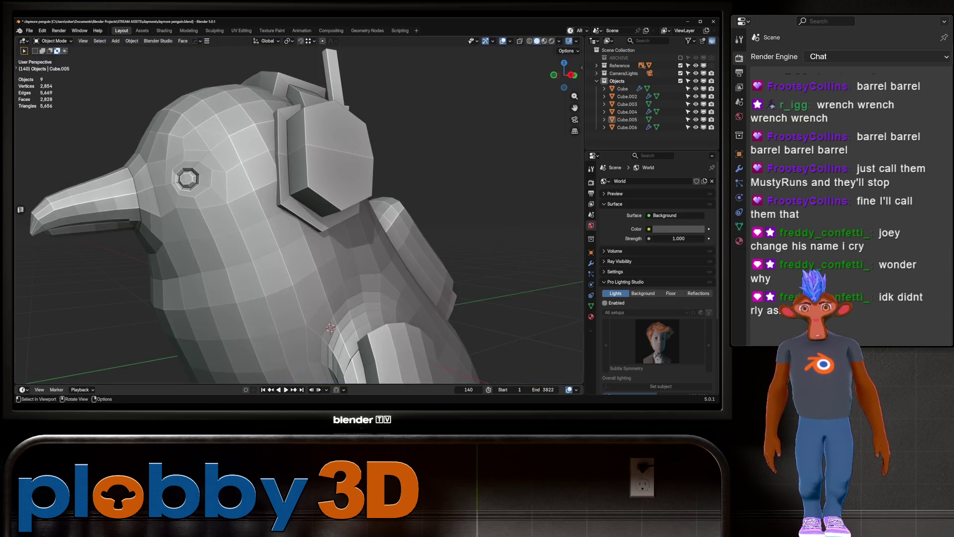
click(324, 160)
key(Tab)
Add an edge loop around the ear cup and extrude its small side face into a stub.
key(ctrl+r)
click(323, 184)
key(3)
click(298, 180)
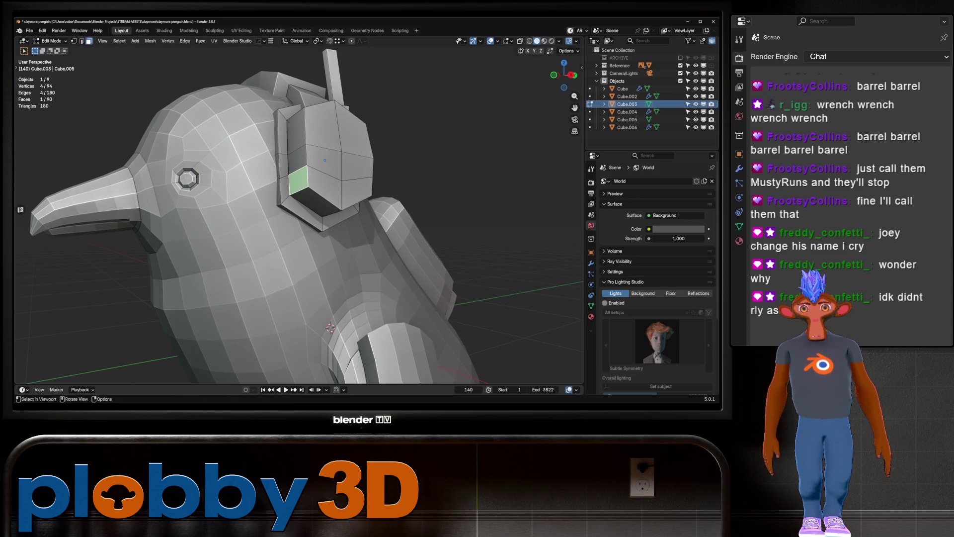
key(e)
click(298, 180)
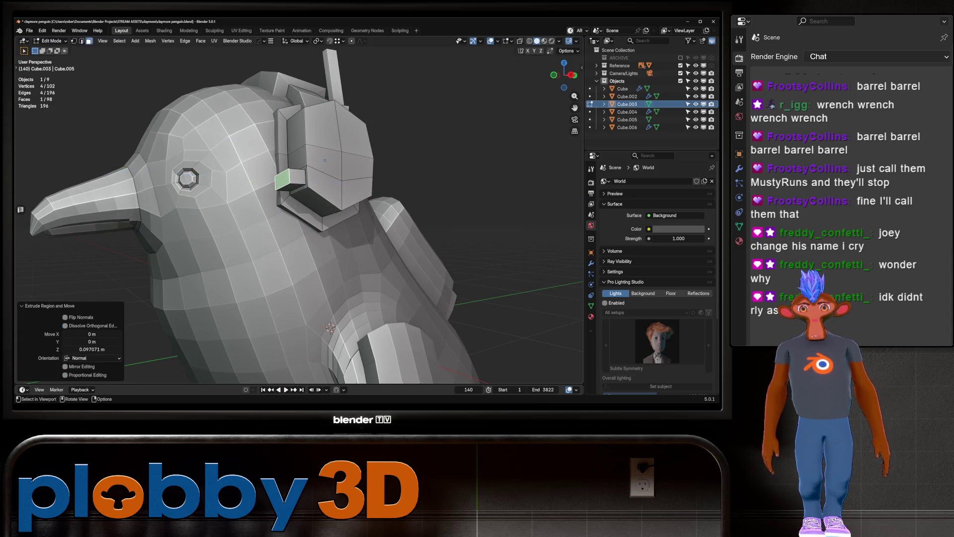
In a see-through front view, narrow the stub's face along X and shift it slightly left.
mouse_move(298, 180)
middle_down()
mouse_move(248, 149)
mouse_move(259, 154)
middle_up()
key(alt+z)
key(KP_1)
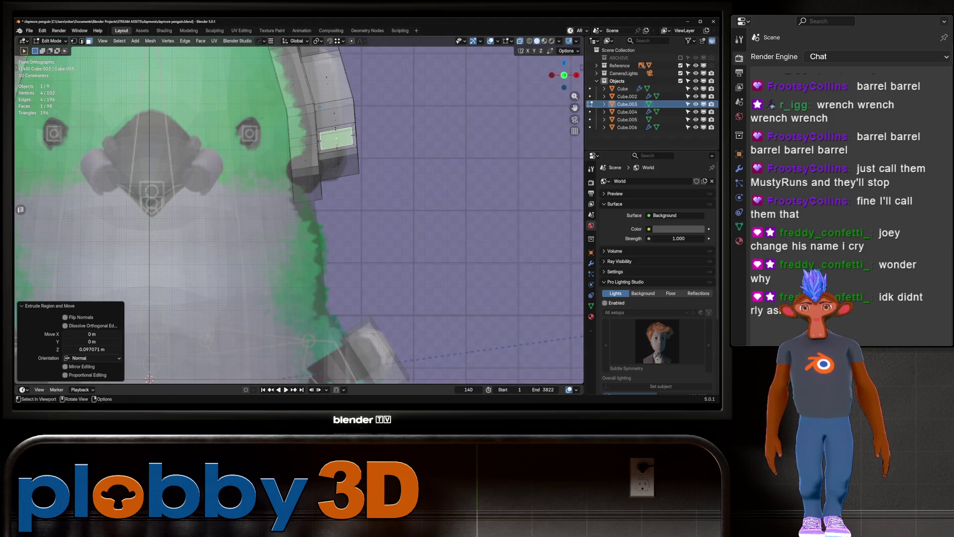
key(s)
key(x)
key(x)
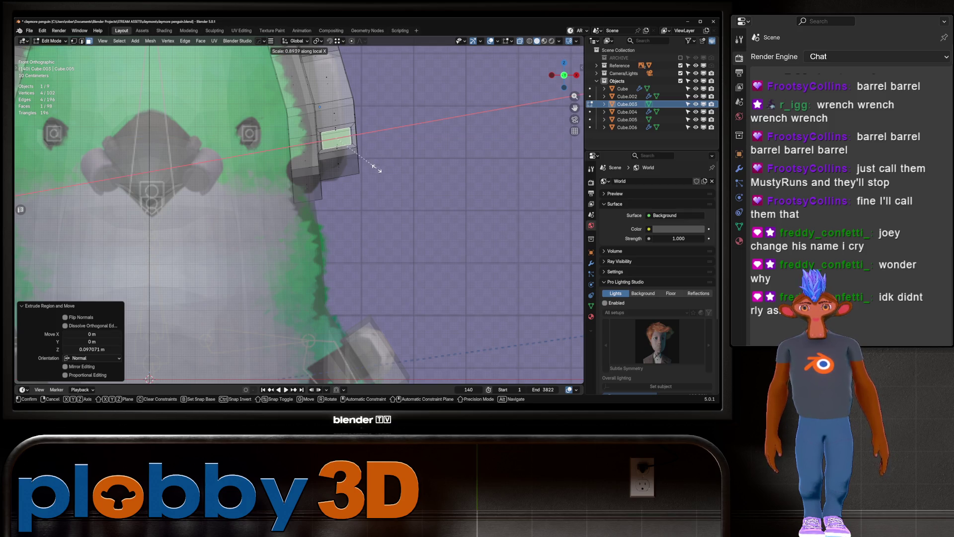
click(365, 177)
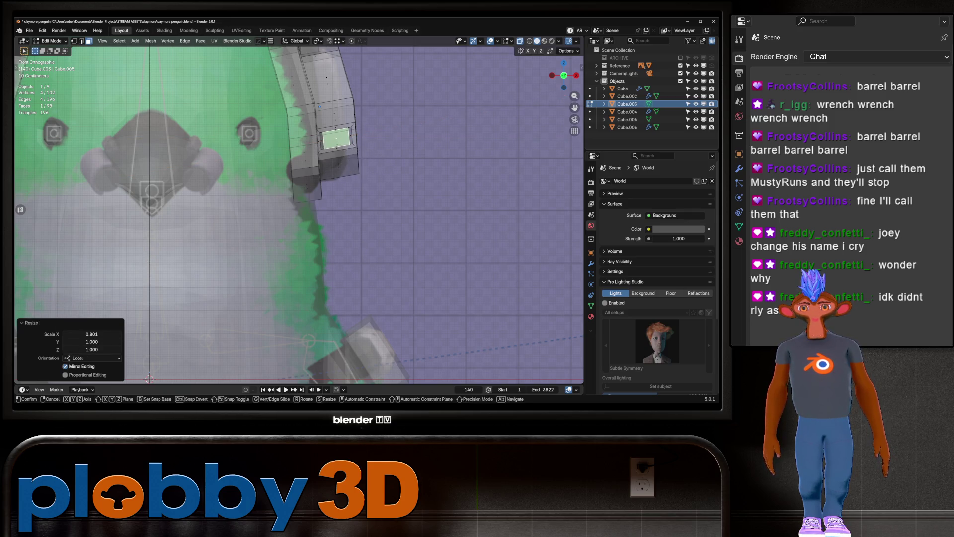
key(g)
key(x)
key(x)
key(Return)
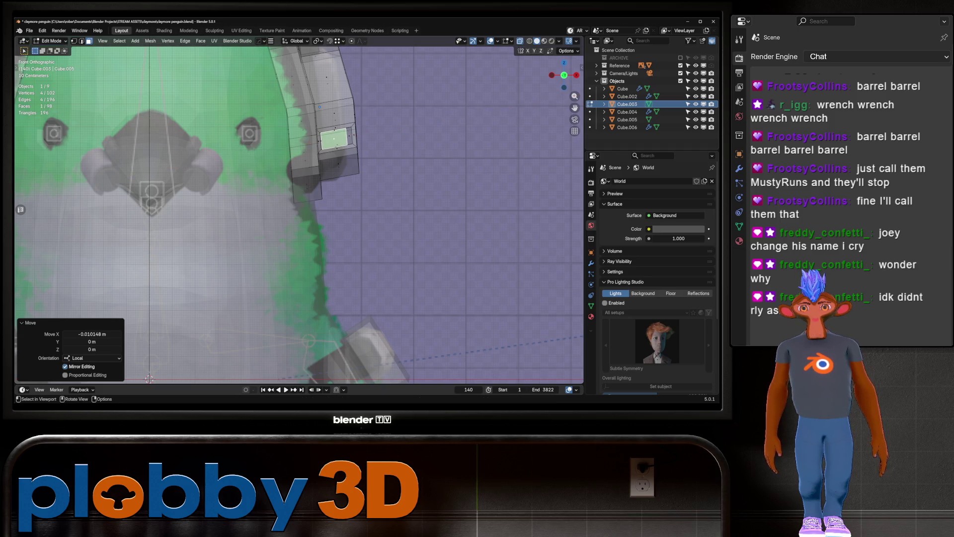
Inset the stub's end face and extrude it 0.42811 m forward toward the beak.
middle_drag(298, 209, 347, 199)
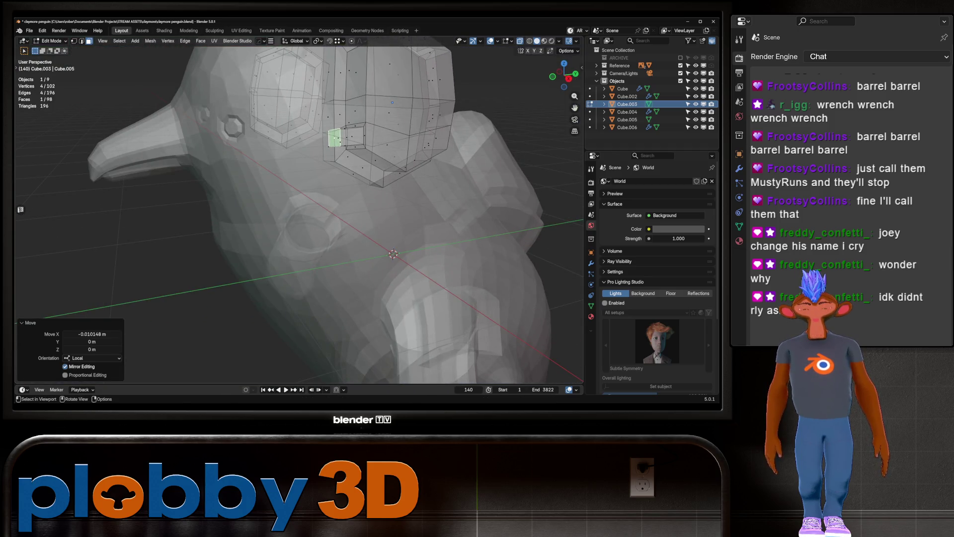
key(i)
key(Return)
key(e)
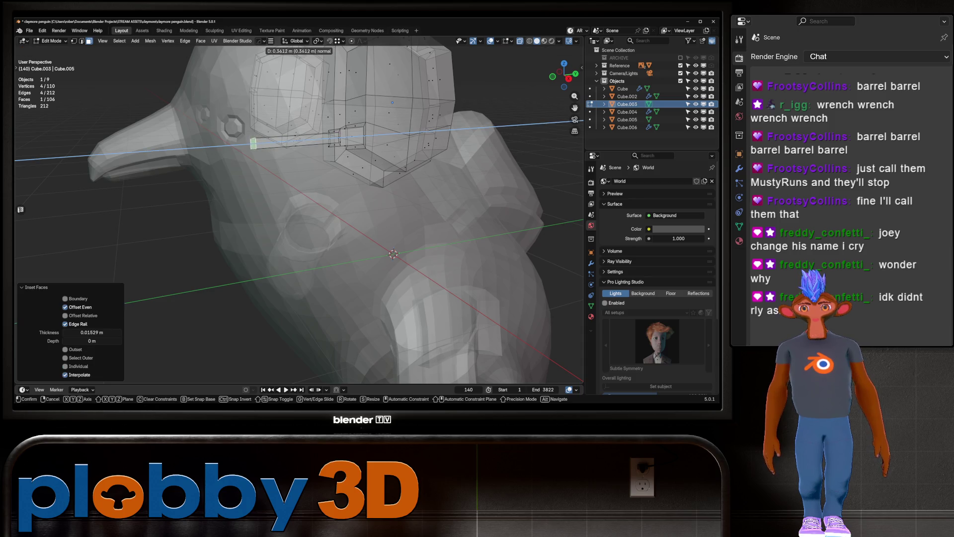
key(Return)
From the right side view, lower the boom 0.1139 m and select its inner segment faces.
key(KP_3)
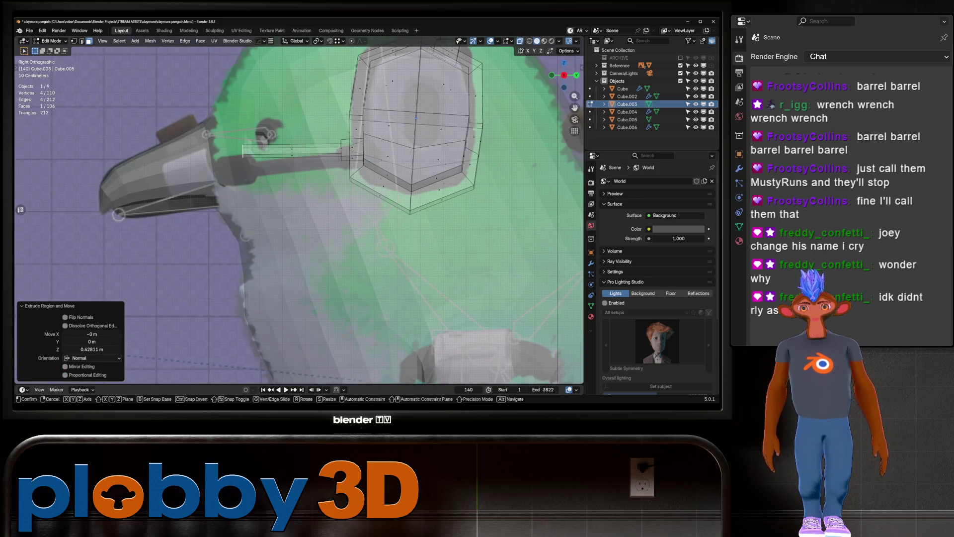
key(g)
key(z)
key(Return)
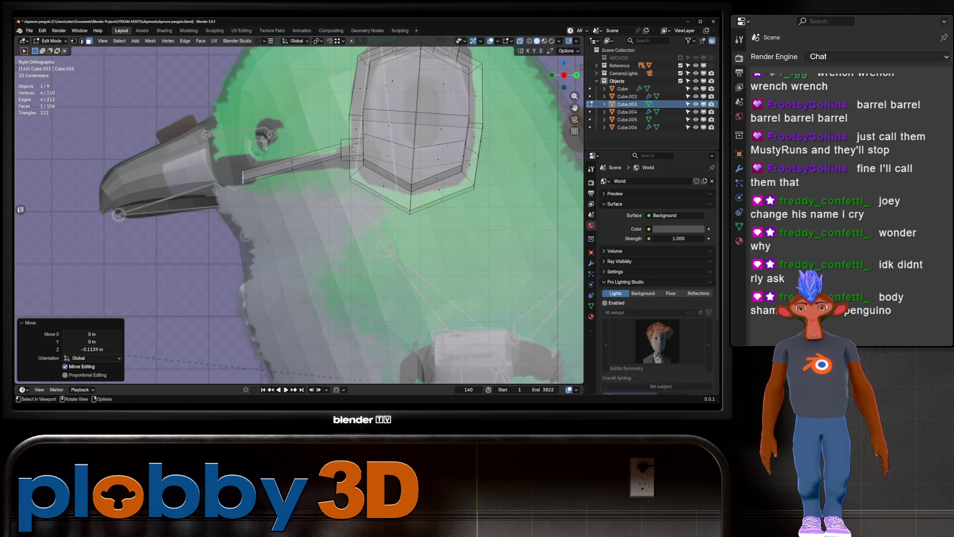
alt+click(351, 150)
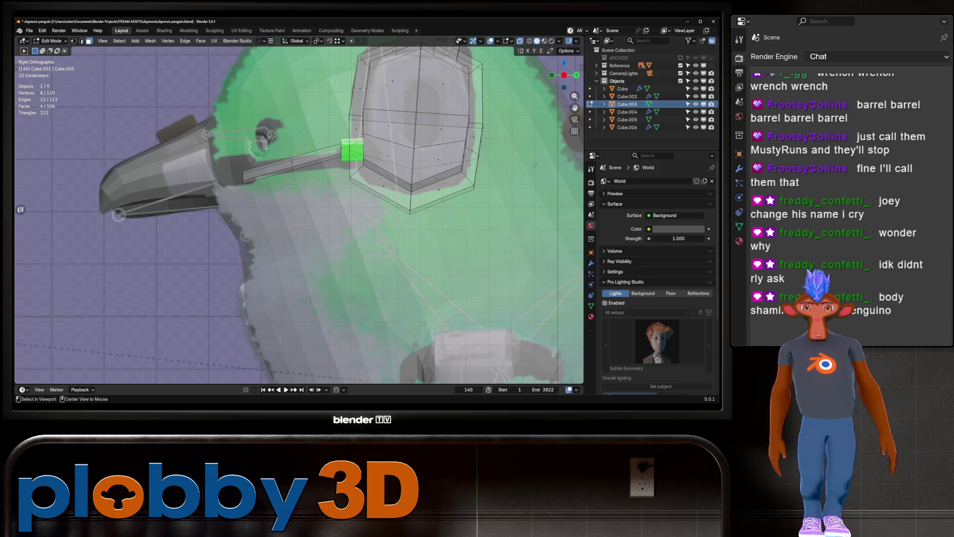
In the side view with X-ray, select the vertices at the boom's tip.
middle_drag(298, 214, 318, 199)
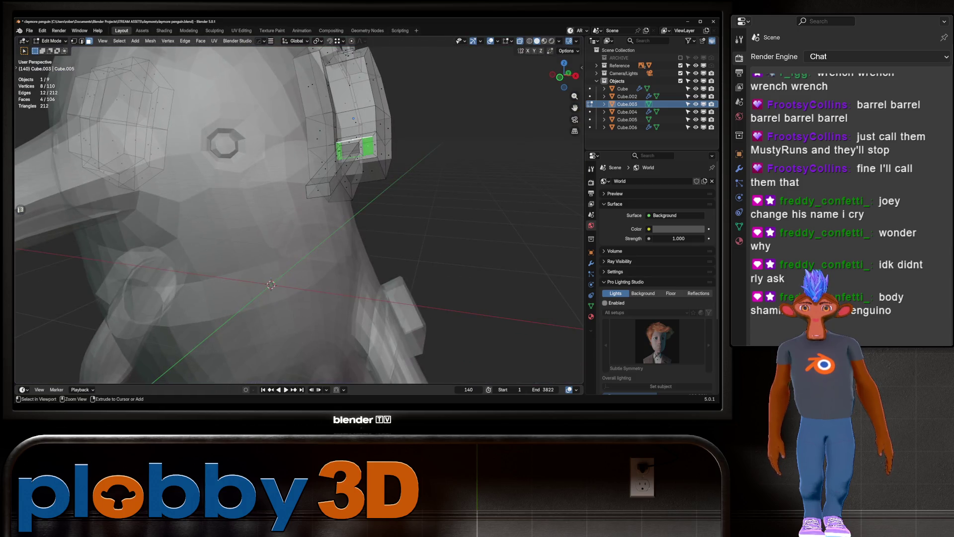
key(ctrl+KP_Add)
key(ctrl+KP_Add)
key(ctrl+KP_Add)
key(ctrl+KP_Subtract)
key(ctrl+KP_Subtract)
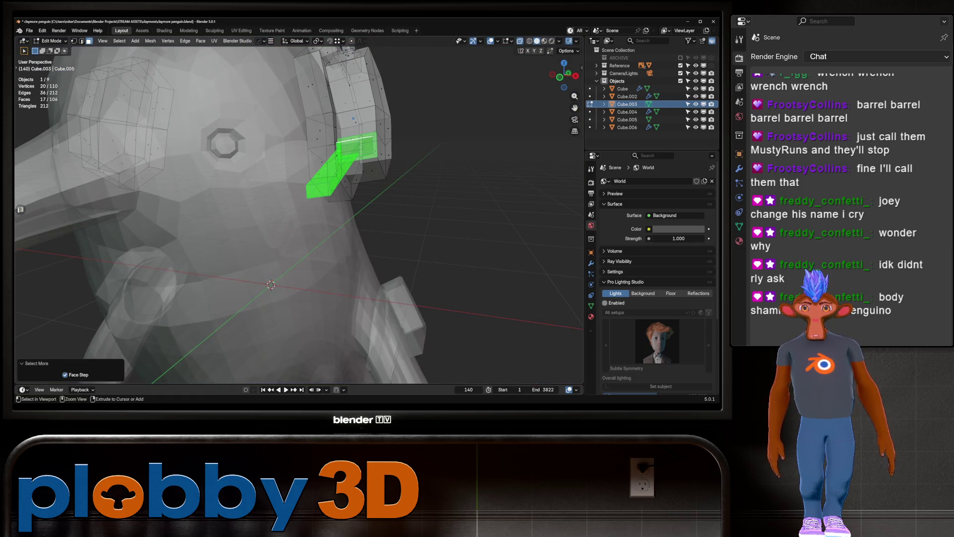
key(KP_3)
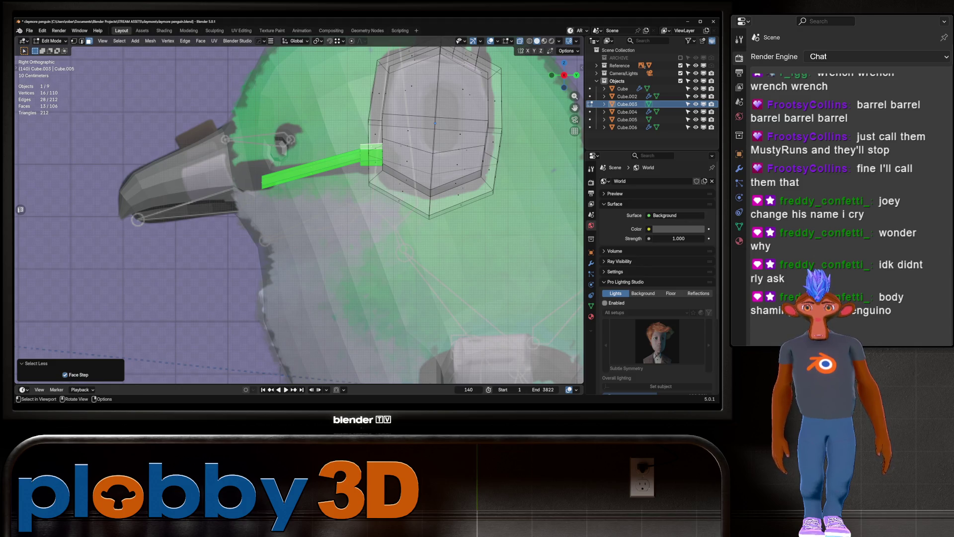
key(1)
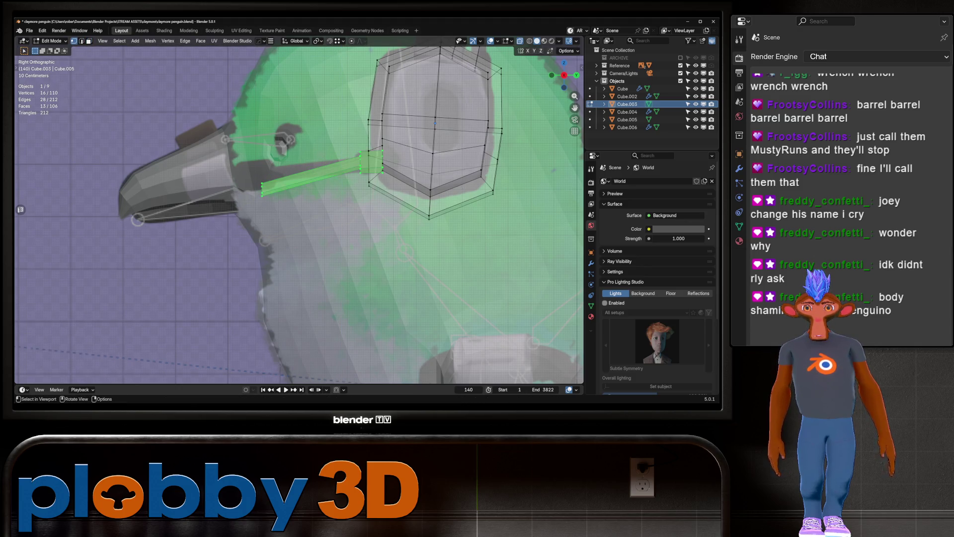
key(alt+z)
drag(241, 173, 296, 241)
key(alt+z)
drag(227, 158, 334, 290)
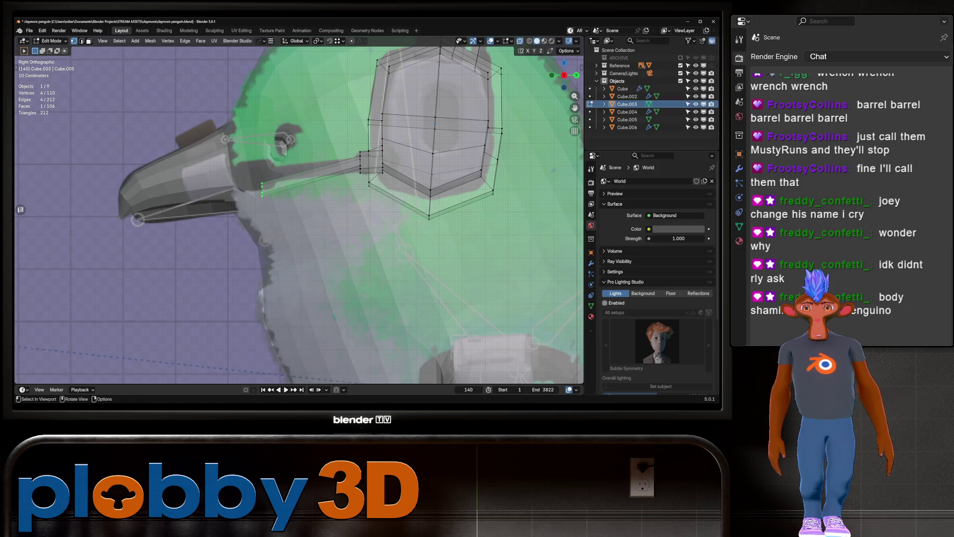
Slide an edge loop toward the boom's tip.
key(g)
key(z)
key(Return)
key(g)
key(g)
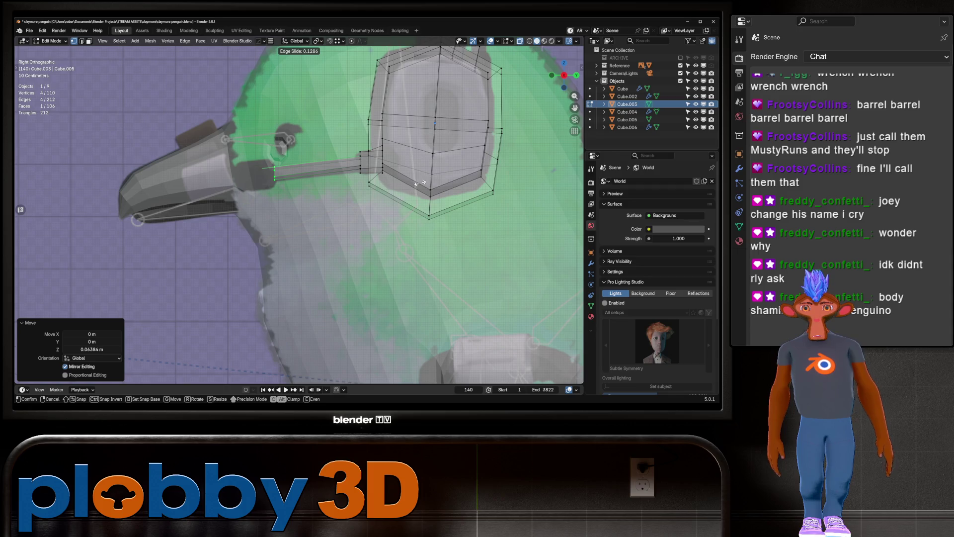
click(419, 183)
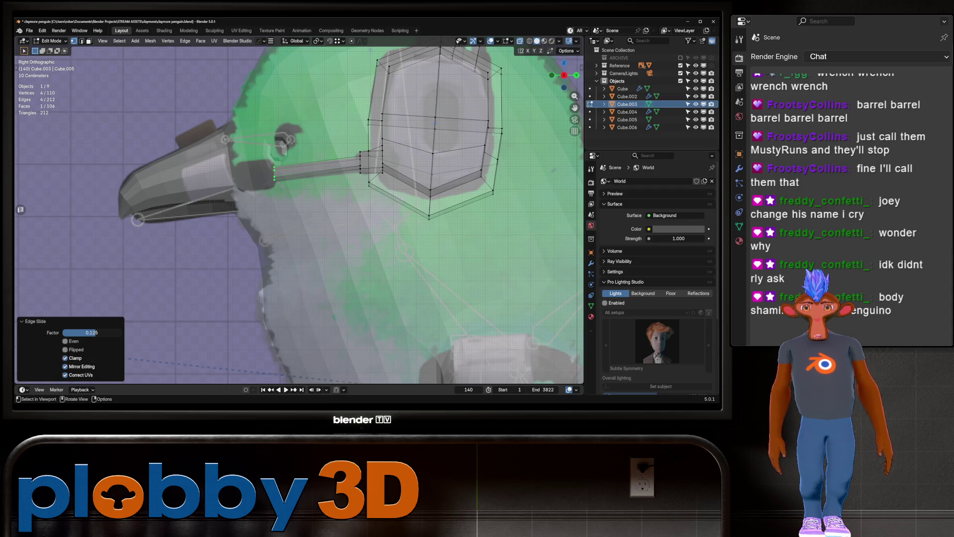
Extrude the boom's end face, scale it 1.964, and extrude the mouthpiece 0.17718 m.
key(e)
key(Escape)
key(s)
click(501, 324)
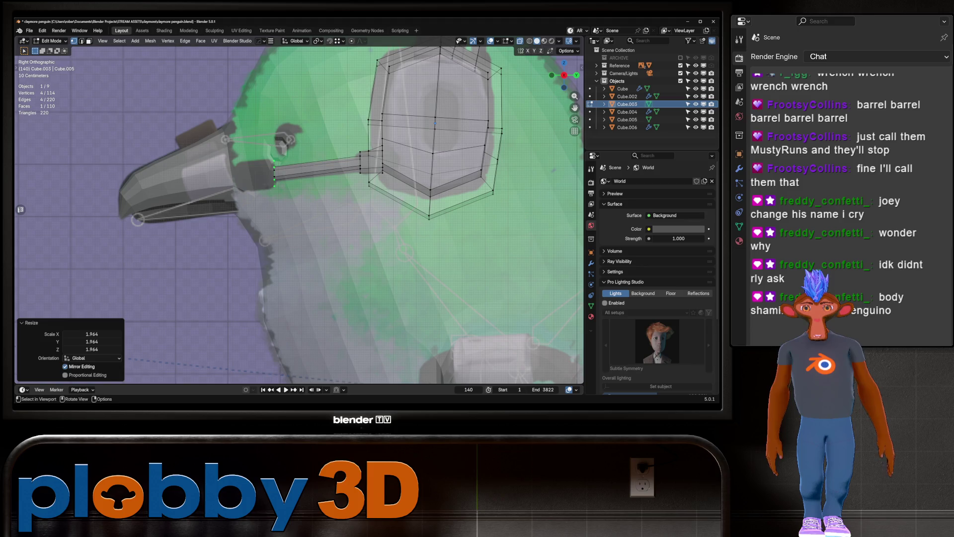
key(e)
key(Return)
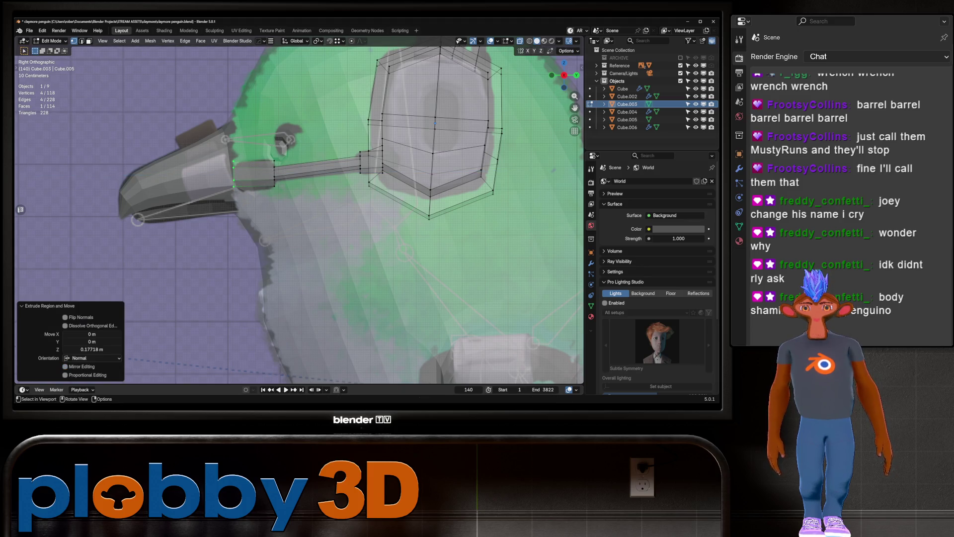
key(g)
key(Escape)
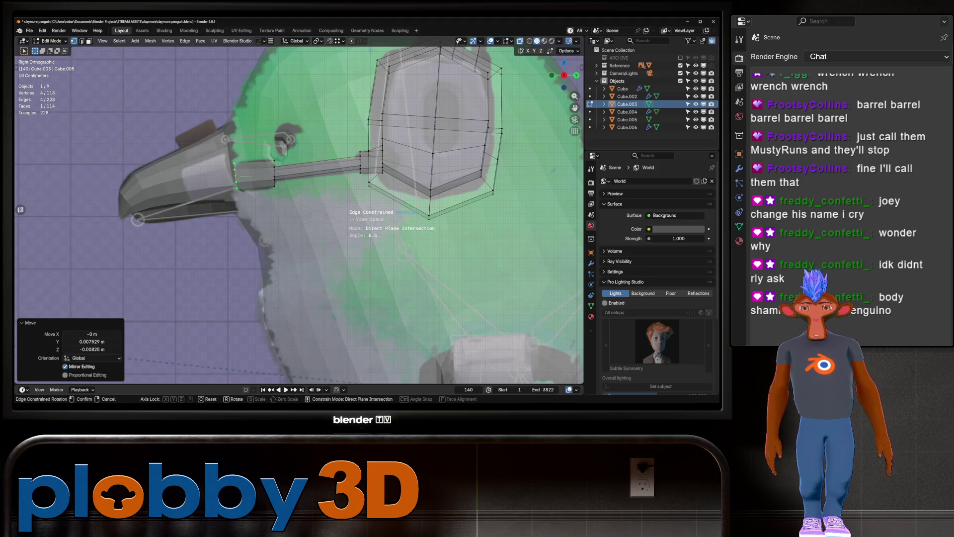
key(2)
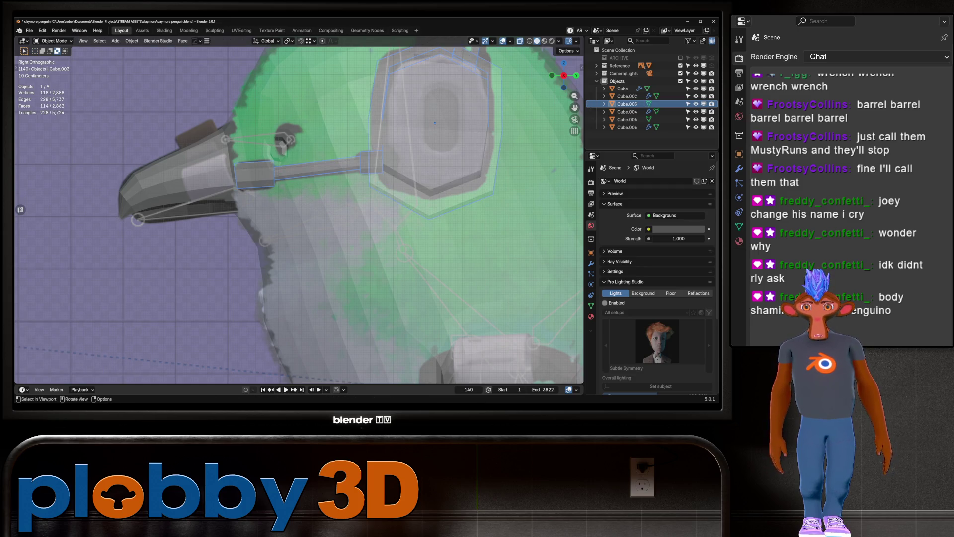
View the whole penguin from the front in X-ray, then re-edit Cube.003 and grow the mouthpiece selection.
key(Tab)
scroll(298, 208, down, 5)
mouse_move(298, 208)
middle_down()
mouse_move(363, 209)
mouse_move(363, 189)
middle_up()
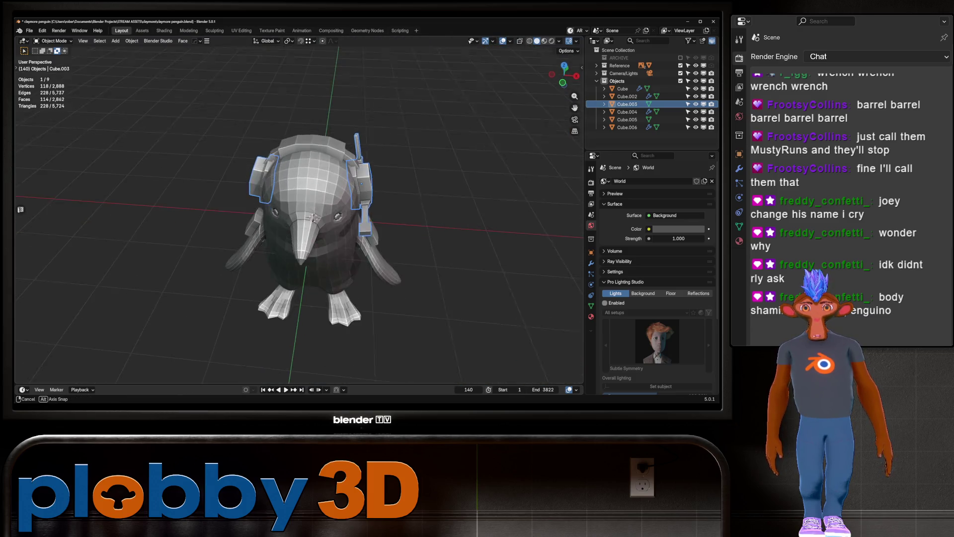
scroll(298, 209, up, 5)
key(KP_1)
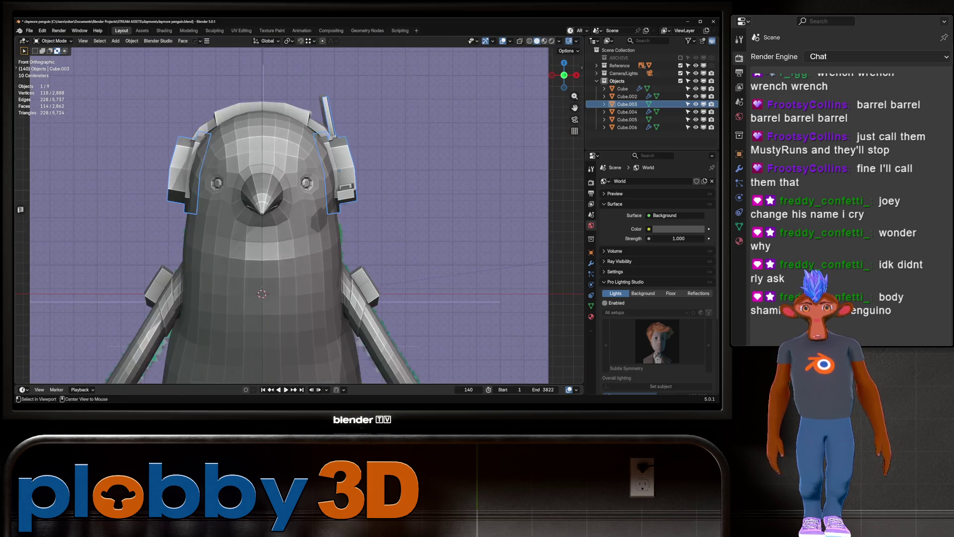
key(alt+z)
key(alt+z)
key(alt+z)
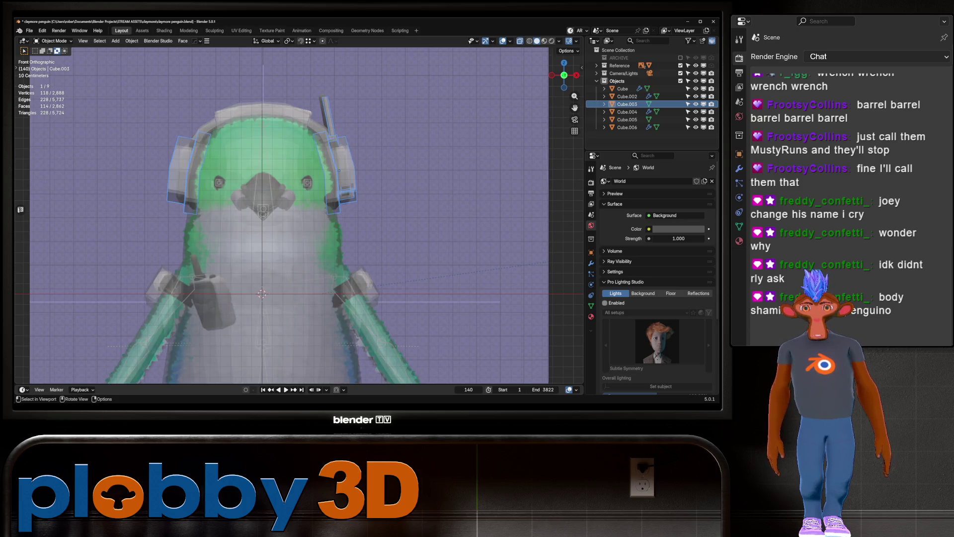
key(alt+z)
key(Tab)
key(ctrl+KP_Add)
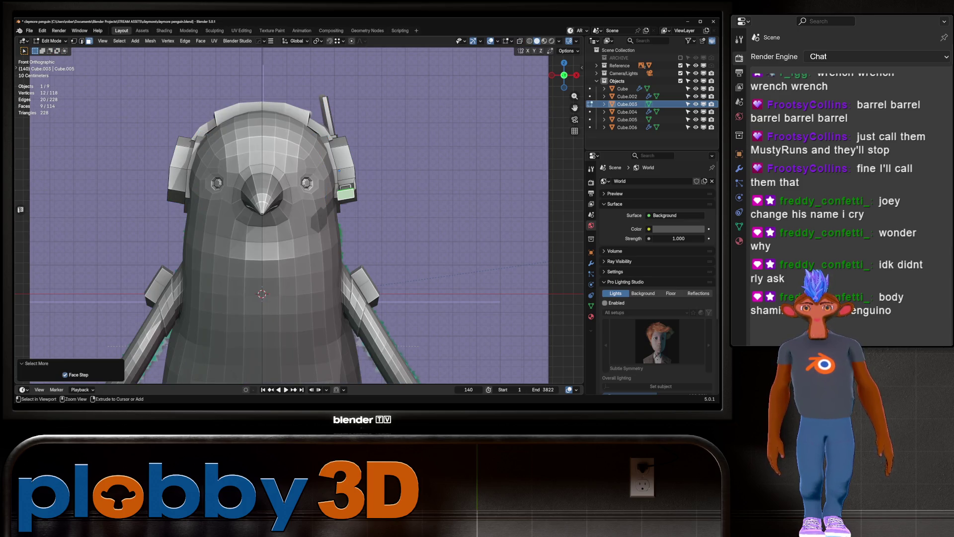
Refine the mouthpiece face selection and move it along its local X axis.
key(KP_8)
key(KP_8)
key(KP_8)
key(ctrl+KP_Add)
key(KP_1)
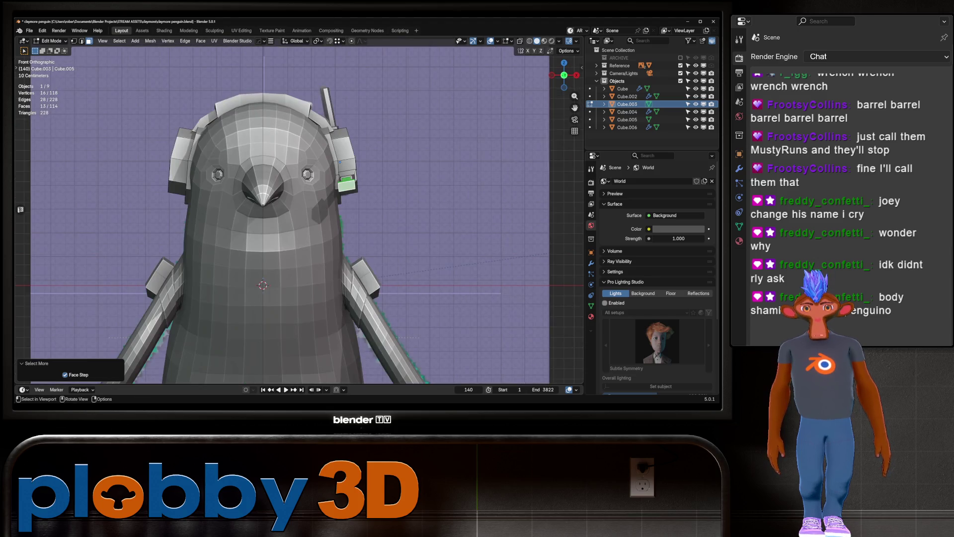
key(ctrl+KP_Subtract)
key(alt+z)
key(g)
key(x)
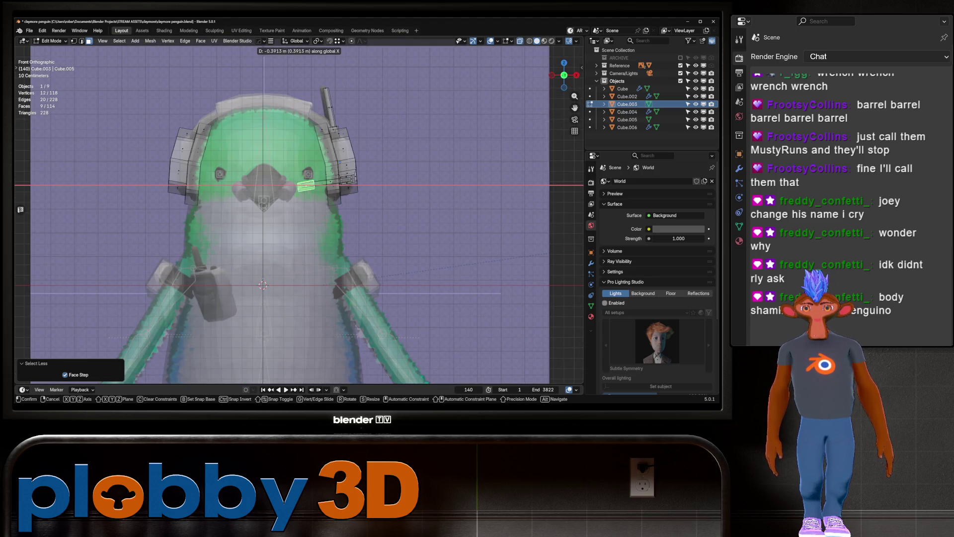
key(x)
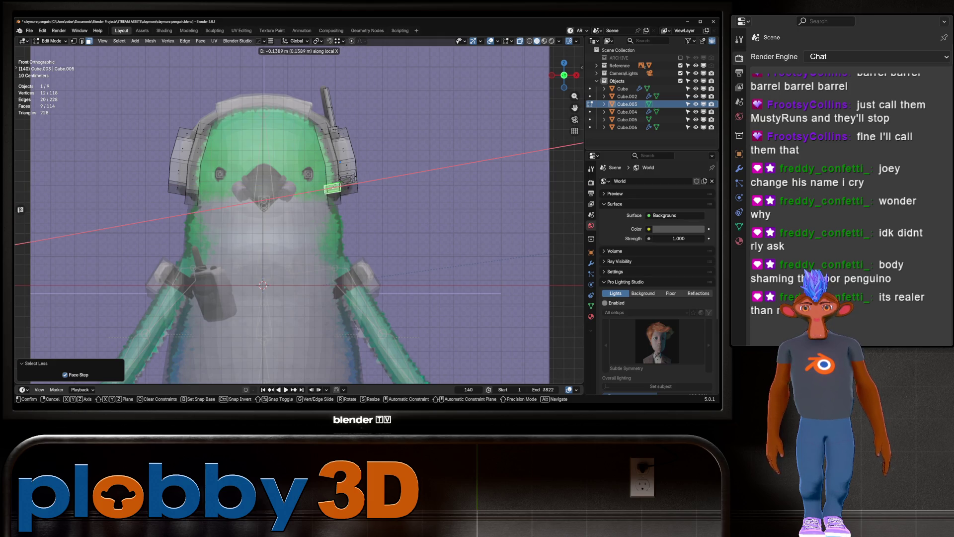
key(Return)
Stretch the mouthpiece to 1.703 along local Z and nudge it slightly down.
key(s)
key(z)
key(z)
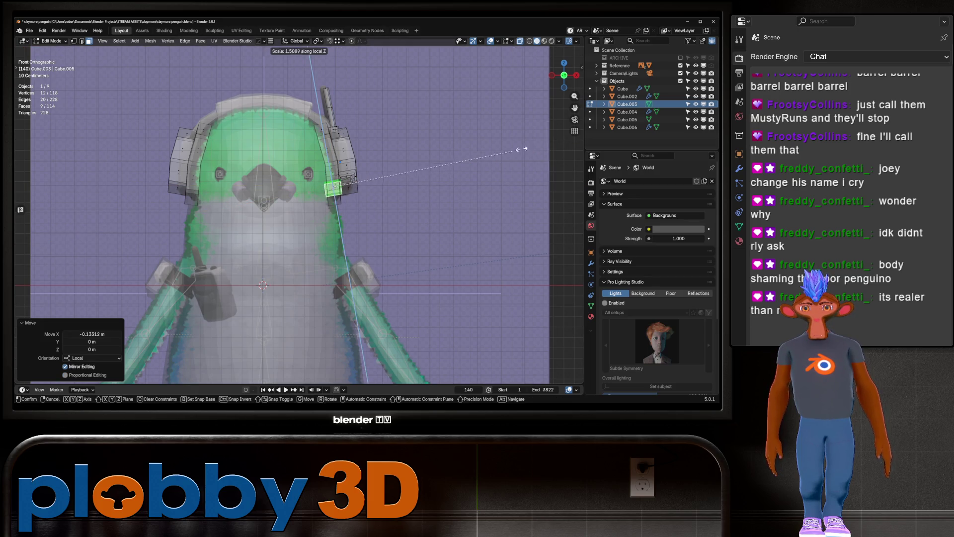
key(Return)
key(g)
key(z)
key(z)
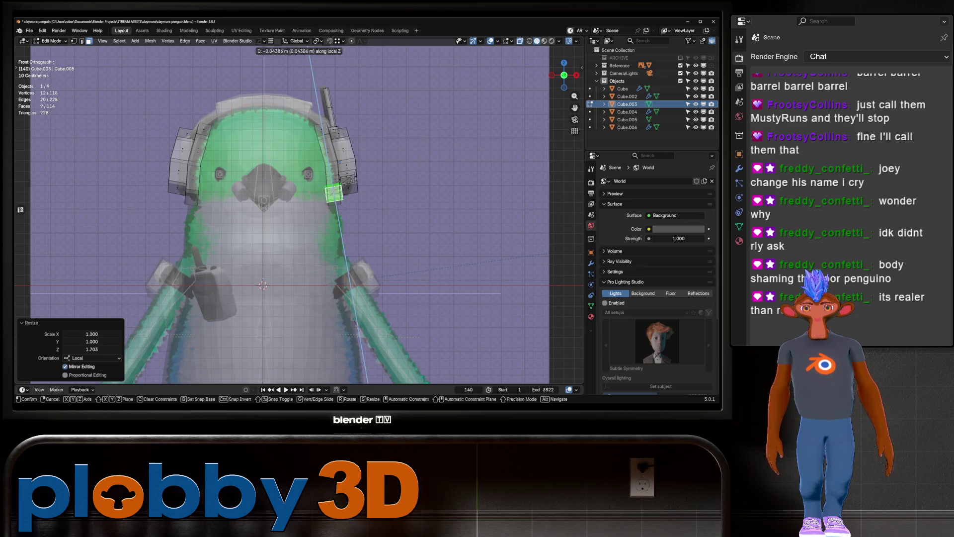
key(Return)
Rotate the mouthpiece -30.4° about its local Z to angle it toward the beak.
key(alt+z)
mouse_move(348, 199)
middle_down()
mouse_move(372, 248)
mouse_move(402, 278)
mouse_move(423, 238)
mouse_move(378, 258)
mouse_move(358, 253)
mouse_move(343, 248)
mouse_move(382, 248)
mouse_move(318, 208)
middle_up()
key(r)
key(z)
key(z)
click(387, 263)
Scale the mouthpiece down to 0.84 and return to Object Mode.
key(s)
click(362, 220)
key(Tab)
scroll(361, 221, down, 4)
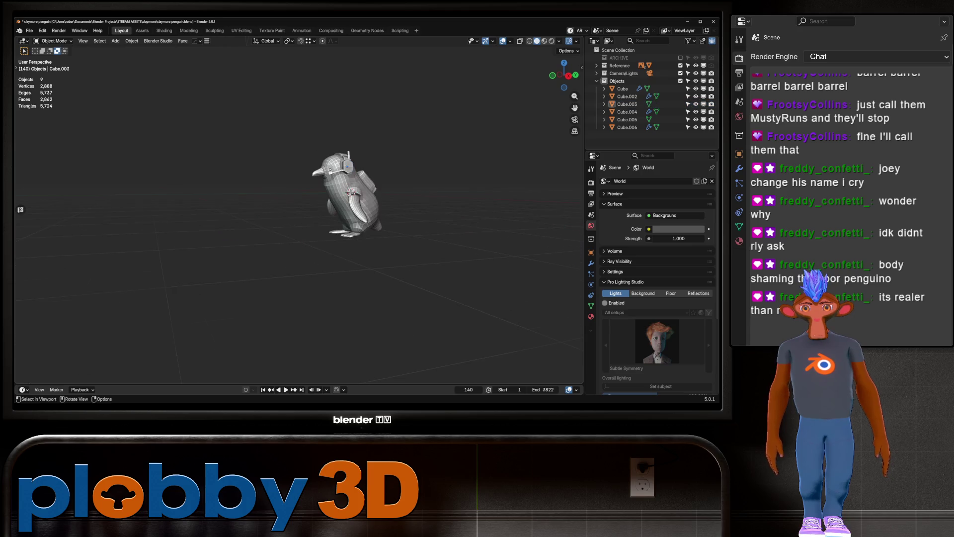
scroll(325, 166, up, 5)
scroll(392, 226, up, 3)
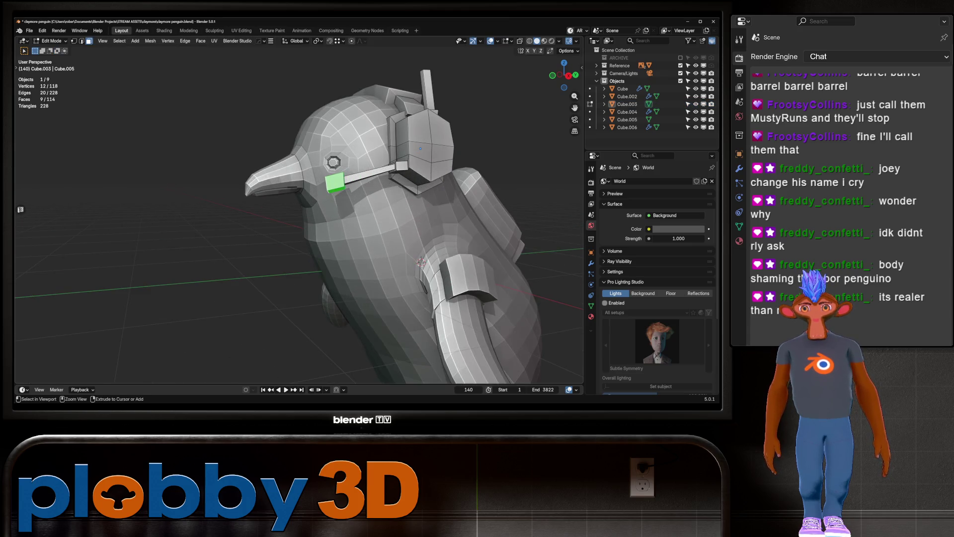
Preview level-1 subdivision, revert to low-poly, then view the penguin from the front with nothing selected.
key(Tab)
key(ctrl+1)
key(b)
key(Escape)
key(Tab)
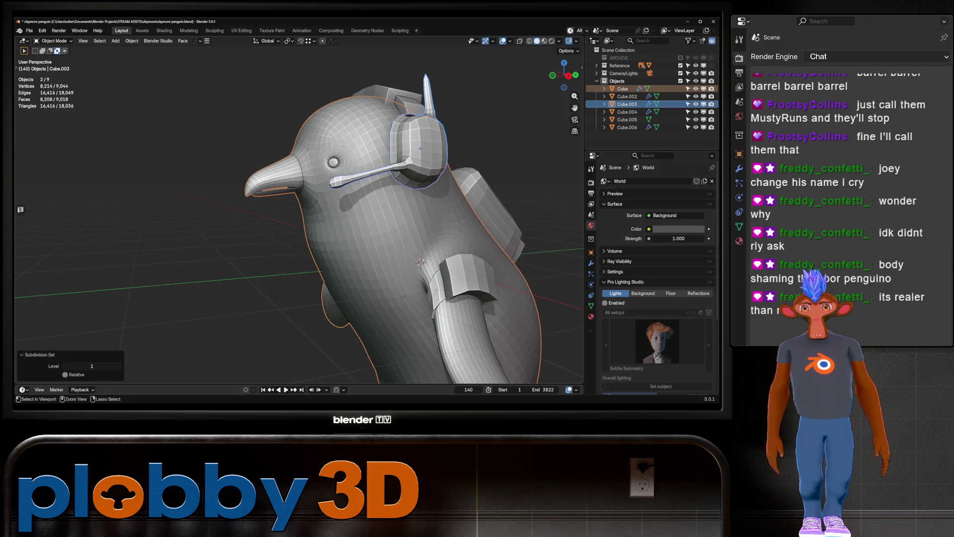
scroll(420, 262, down, 3)
middle_drag(348, 223, 284, 226)
key(Tab)
key(alt+a)
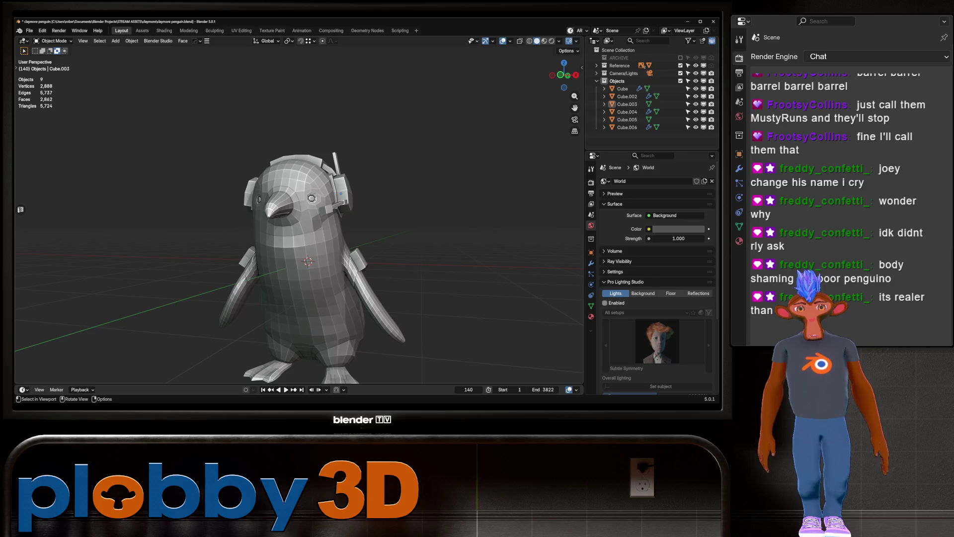
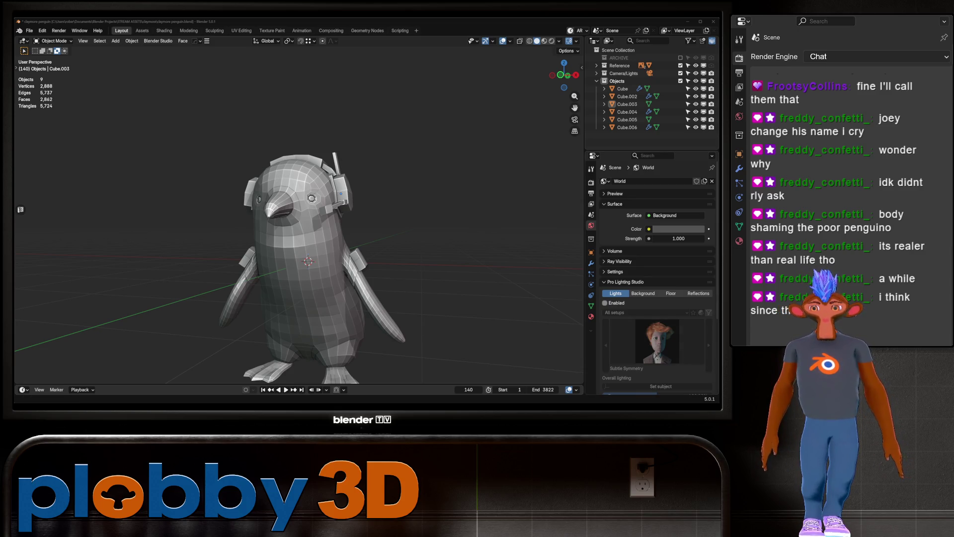
Zoom in and orbit slightly so the penguin's head, beak and headphones fill the view.
scroll(298, 219, up, 4)
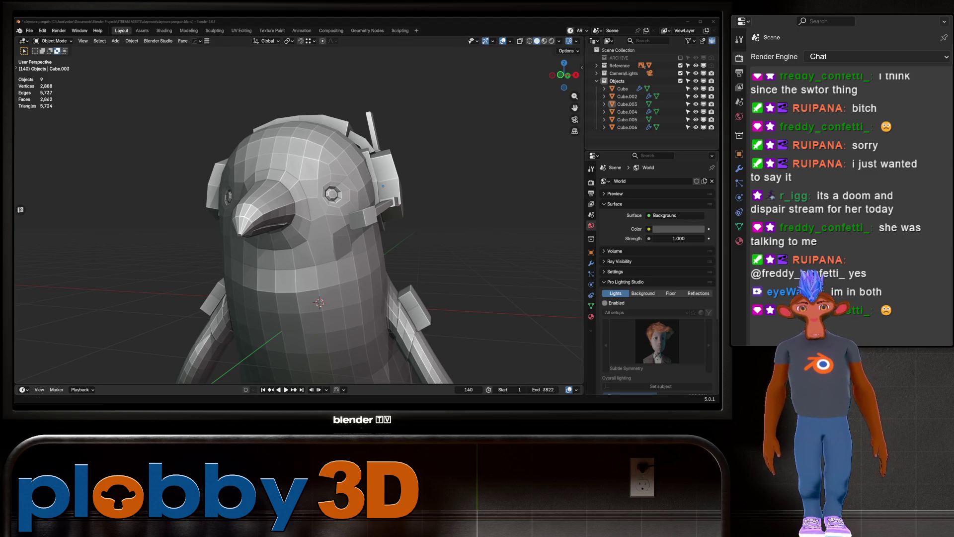
mouse_move(318, 198)
middle_down()
mouse_move(279, 203)
mouse_move(318, 199)
mouse_move(308, 188)
mouse_move(318, 169)
mouse_move(308, 179)
mouse_move(328, 179)
middle_up()
scroll(298, 199, down, 6)
scroll(298, 208, up, 10)
scroll(298, 209, down, 4)
scroll(298, 209, up, 4)
middle_drag(298, 208, 323, 208)
scroll(298, 209, down, 5)
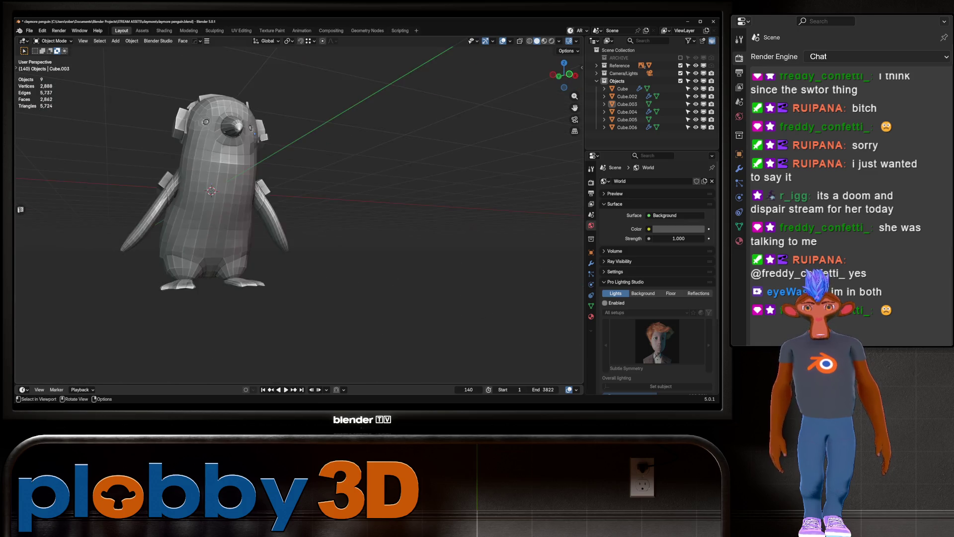
scroll(298, 209, up, 8)
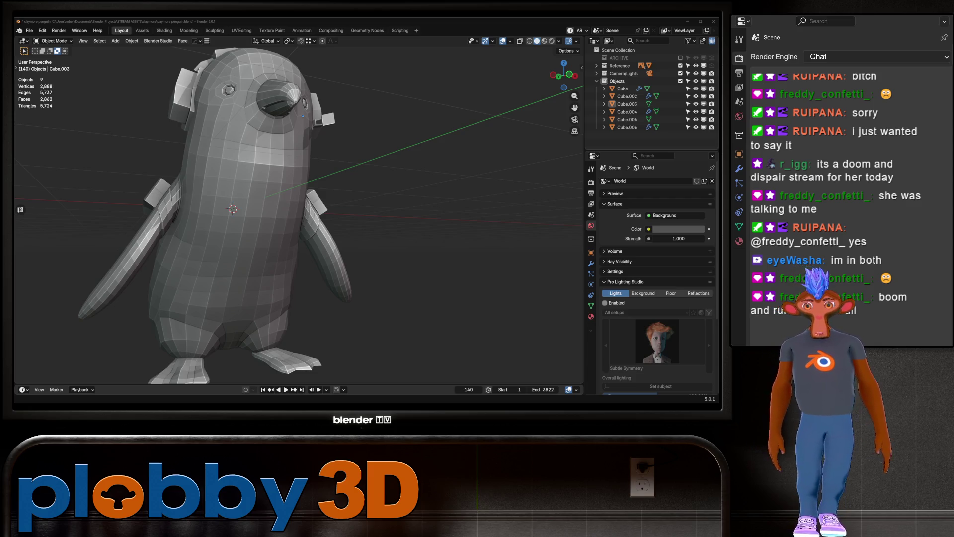
right_click(100, 196)
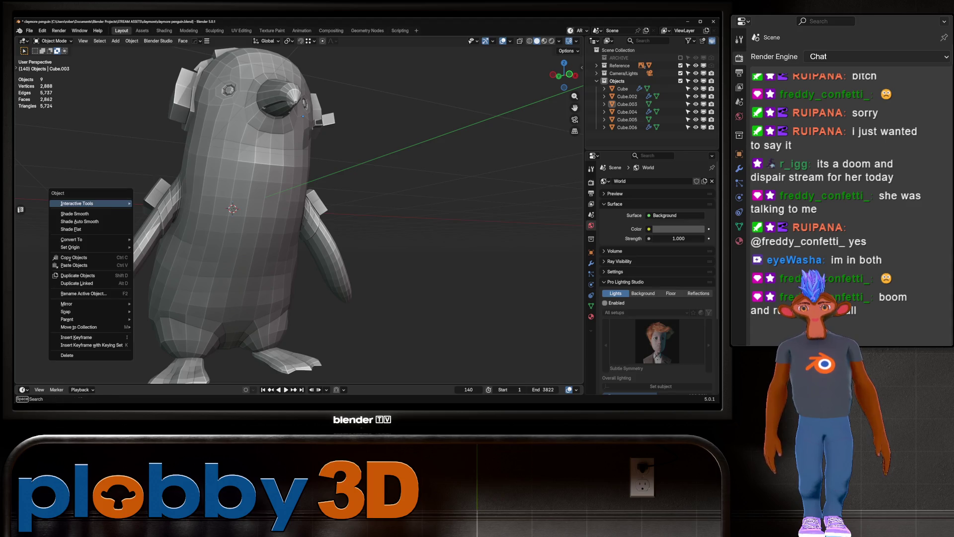
mouse_move(199, 208)
middle_down()
mouse_move(343, 211)
mouse_move(308, 238)
mouse_move(288, 234)
mouse_move(338, 213)
mouse_move(378, 218)
middle_up()
scroll(268, 206, down, 3)
scroll(298, 214, up, 2)
scroll(308, 208, down, 2)
scroll(298, 213, up, 2)
scroll(298, 214, up, 3)
scroll(298, 214, down, 2)
scroll(377, 219, up, 2)
mouse_move(298, 213)
middle_down()
mouse_move(338, 198)
mouse_move(348, 213)
middle_up()
scroll(298, 214, down, 3)
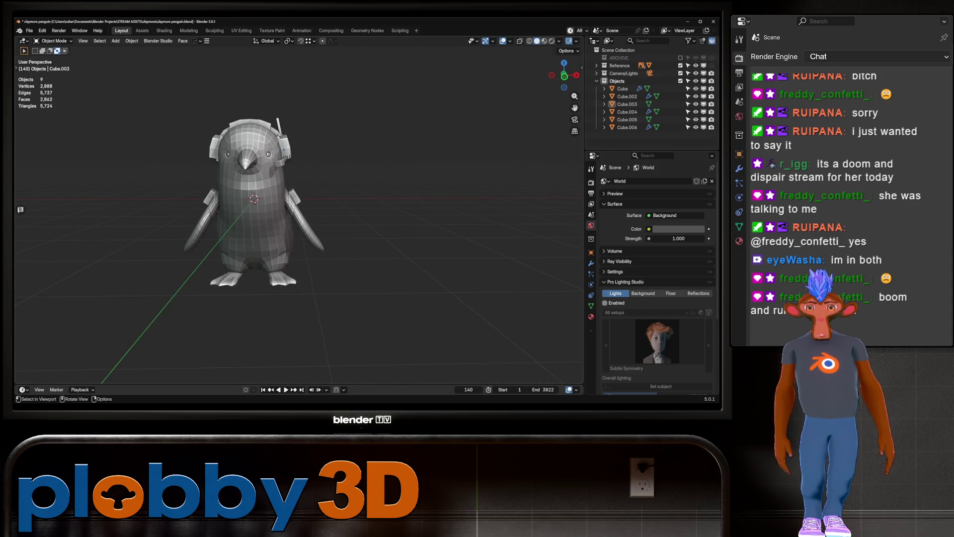
scroll(298, 214, up, 2)
mouse_move(298, 213)
middle_down()
mouse_move(337, 209)
mouse_move(318, 199)
mouse_move(348, 189)
middle_up()
scroll(318, 199, up, 3)
scroll(298, 213, down, 3)
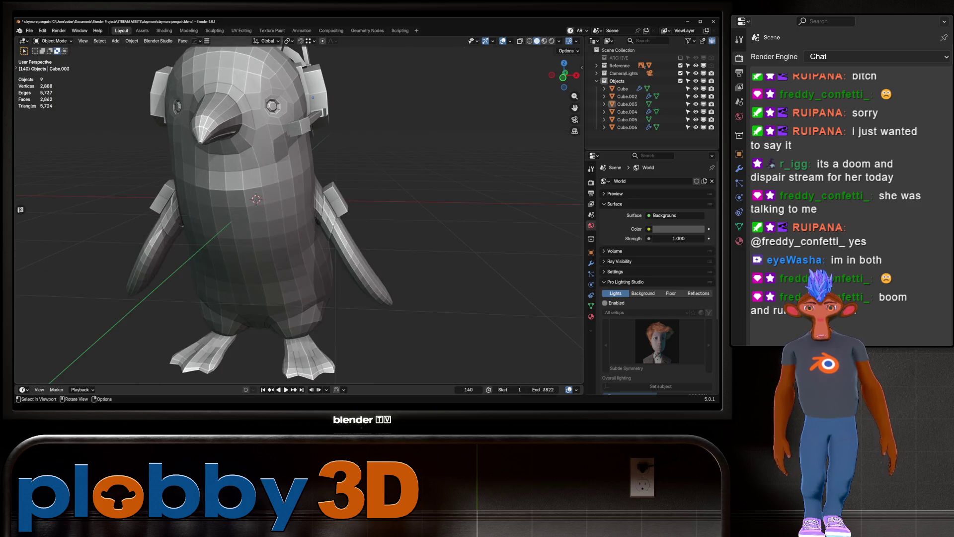
scroll(347, 189, up, 3)
scroll(298, 213, down, 3)
mouse_move(298, 214)
middle_down()
mouse_move(337, 209)
mouse_move(308, 199)
mouse_move(318, 199)
mouse_move(289, 219)
mouse_move(328, 209)
mouse_move(323, 229)
mouse_move(358, 223)
mouse_move(298, 229)
middle_up()
scroll(338, 209, up, 2)
scroll(337, 209, down, 3)
scroll(318, 199, up, 3)
scroll(298, 209, down, 3)
scroll(298, 208, down, 2)
scroll(289, 219, up, 4)
scroll(328, 208, down, 3)
scroll(328, 209, up, 3)
scroll(323, 228, down, 3)
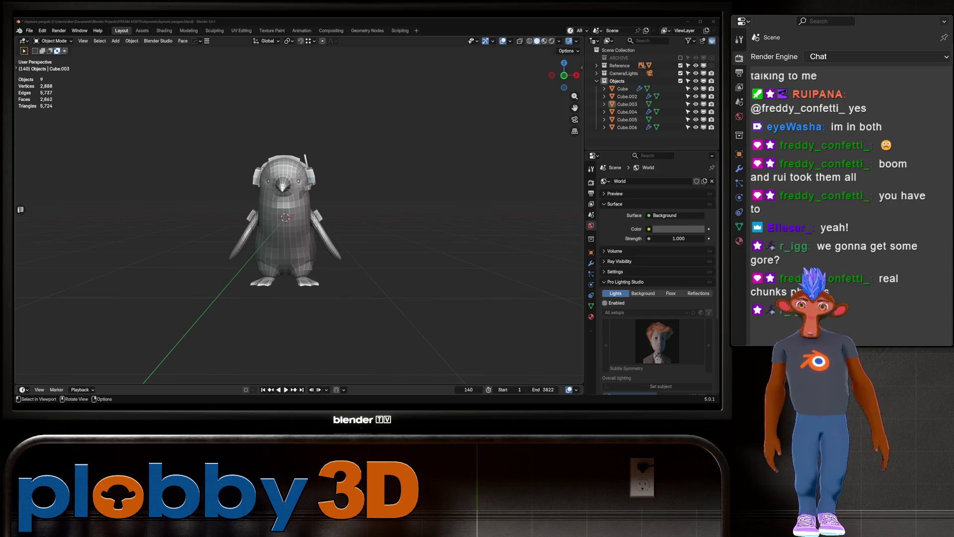
Frame the penguin and inspect it from the right side, toggling X-ray on and off.
key(KP_Decimal)
scroll(298, 213, up, 2)
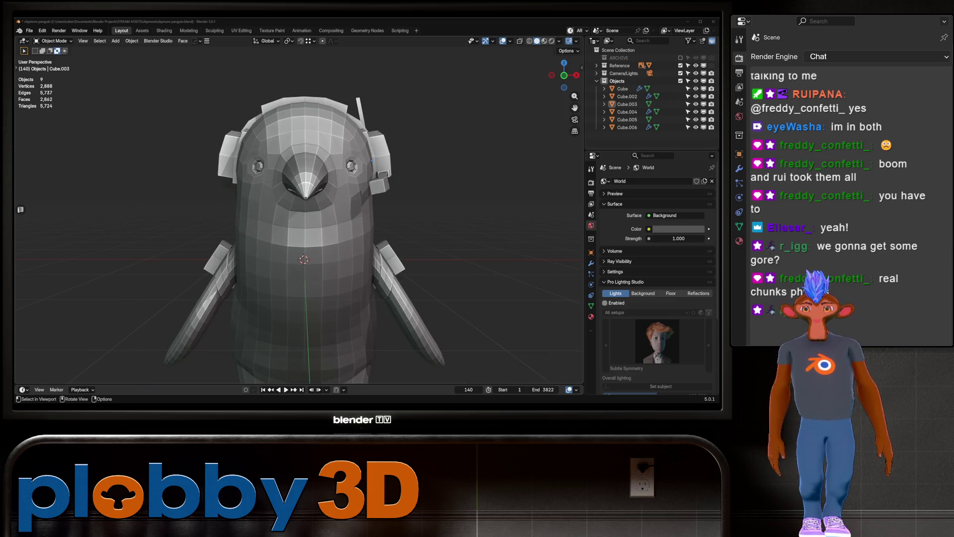
key(KP_3)
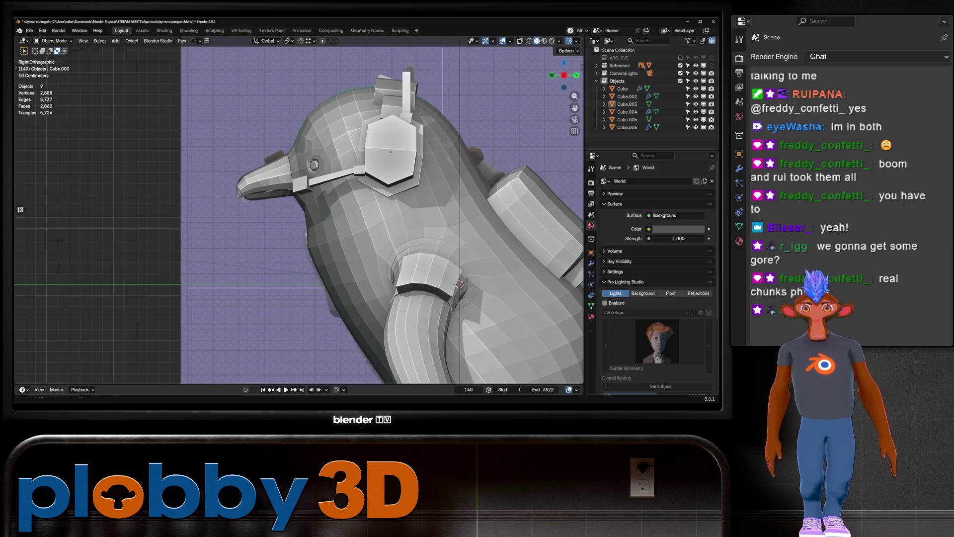
key(alt+z)
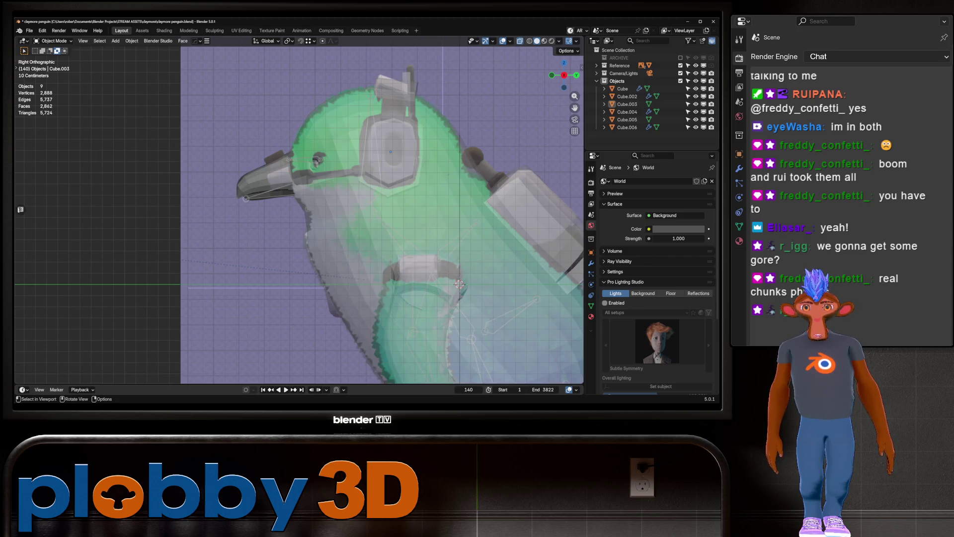
scroll(300, 215, down, 3)
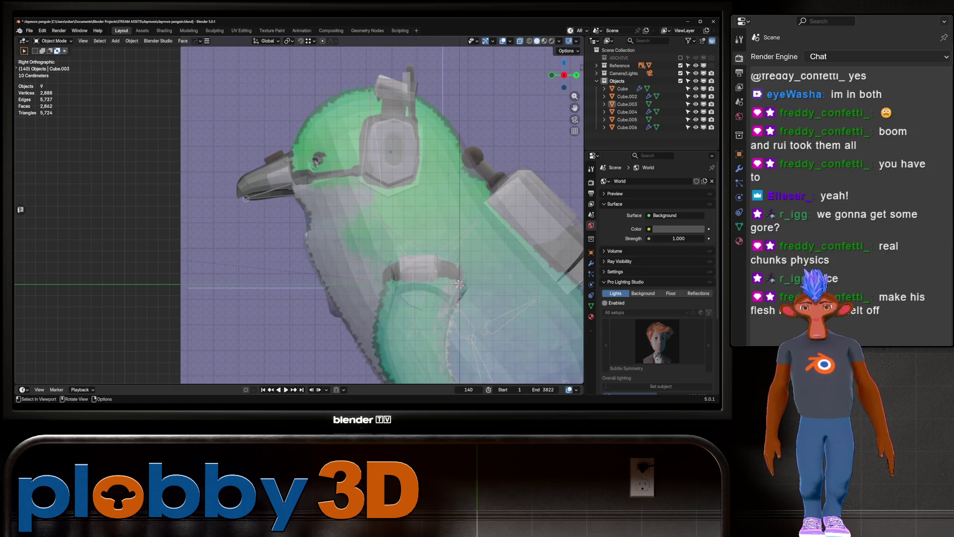
key(alt+z)
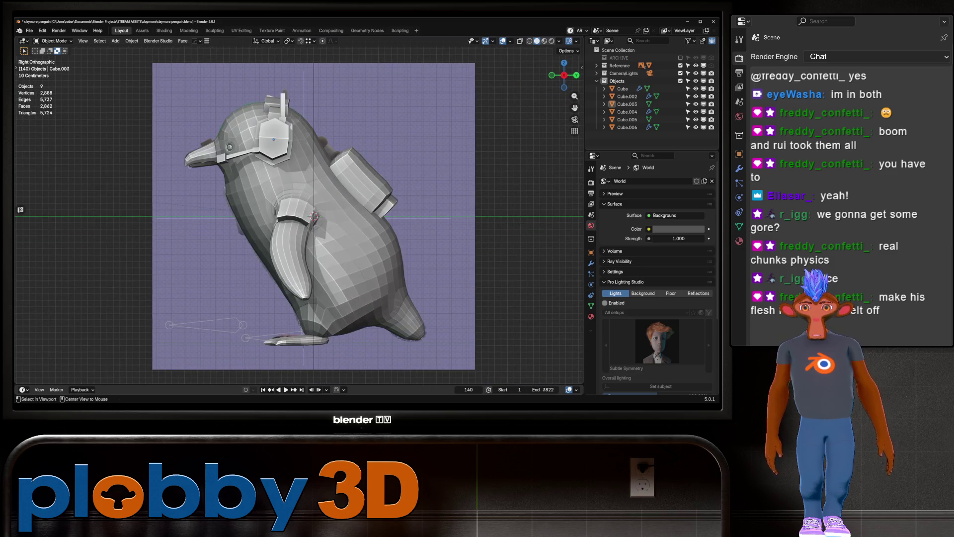
Zoom onto the beak in front orthographic view and bring up the Add menu's mesh primitives.
key(alt+z)
key(KP_1)
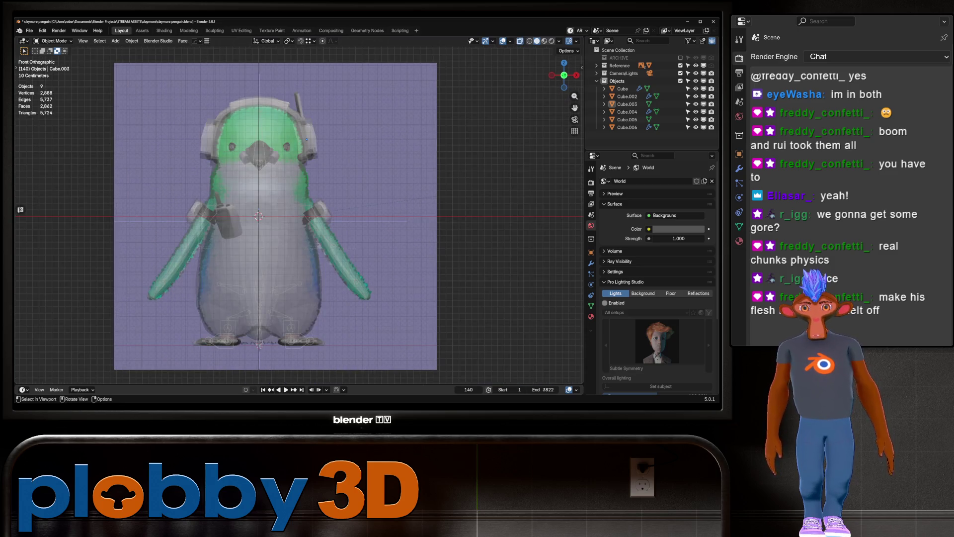
scroll(268, 159, up, 10)
key(alt+z)
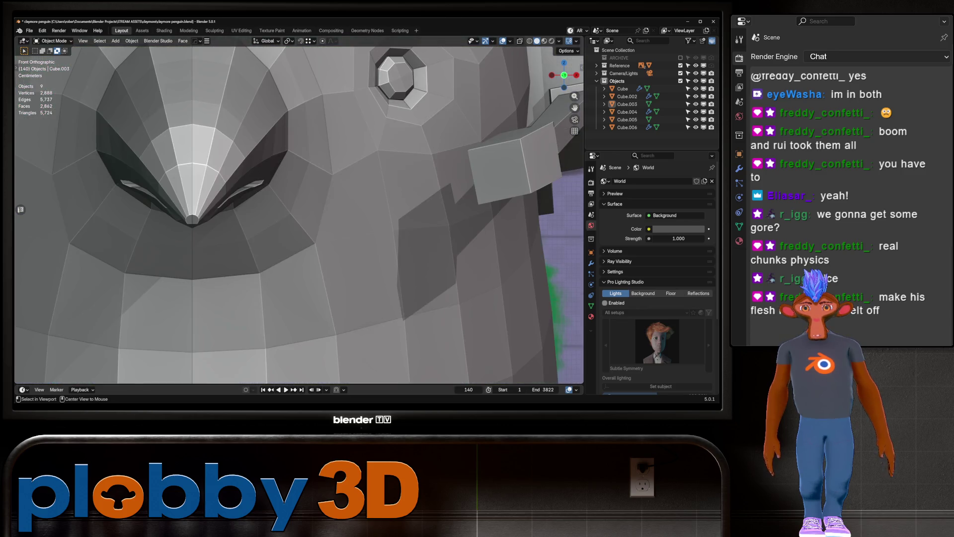
key(shift+a)
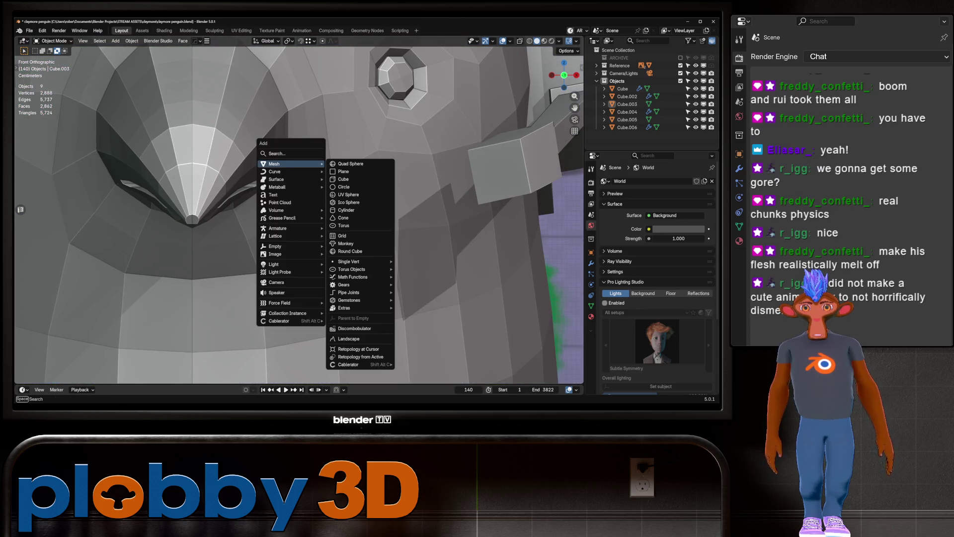
Add a cylinder and shrink it to 0.078 scale.
click(358, 210)
key(s)
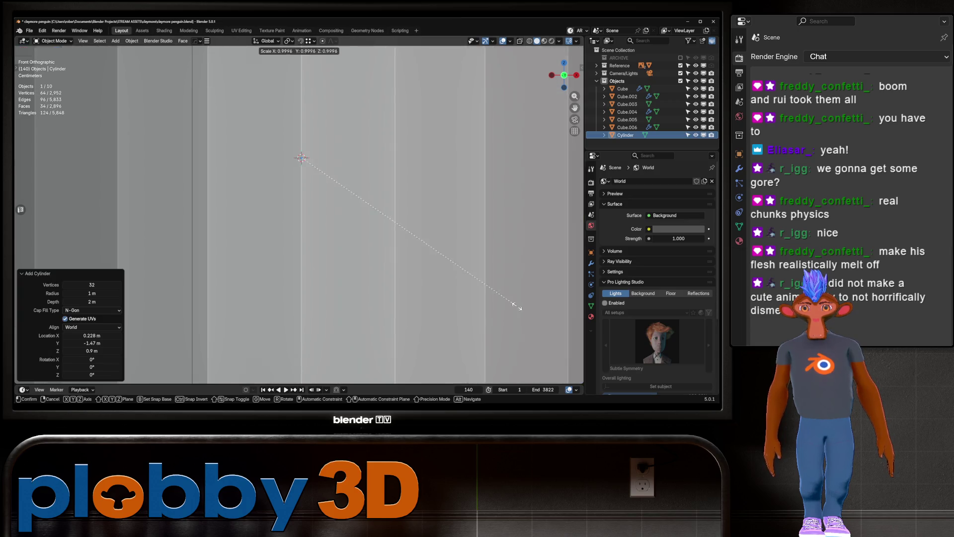
key(Return)
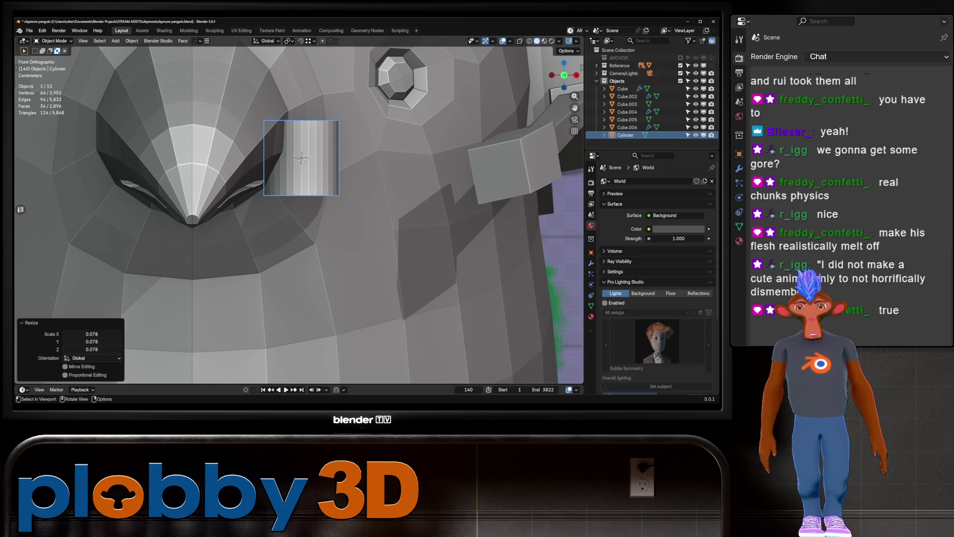
key(alt+z)
Rotate the cylinder 90° about X, then 29.7° about Z.
key(r)
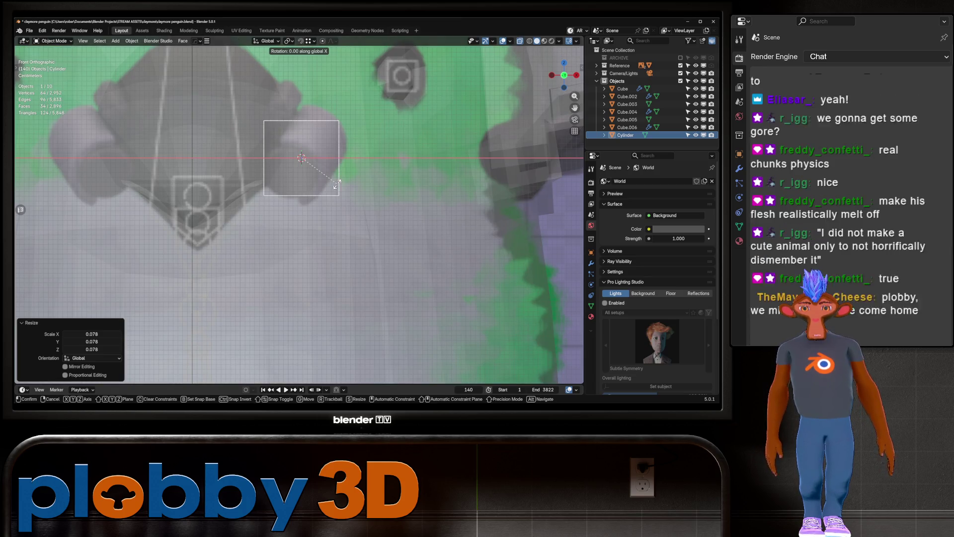
key(x)
key(9)
key(0)
key(Return)
key(r)
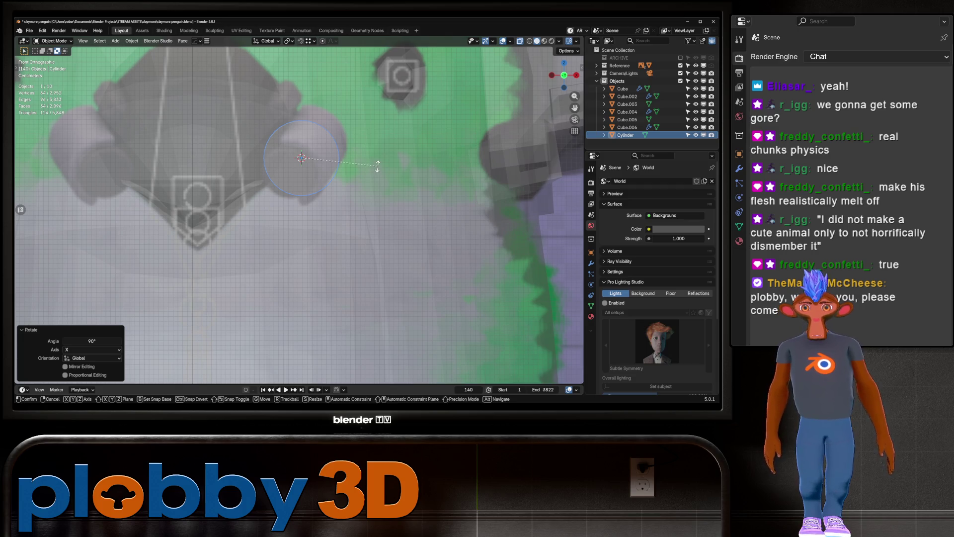
key(z)
click(338, 184)
Tilt the cylinder -35.2° about local X and scale it to about 0.838.
key(r)
key(x)
key(x)
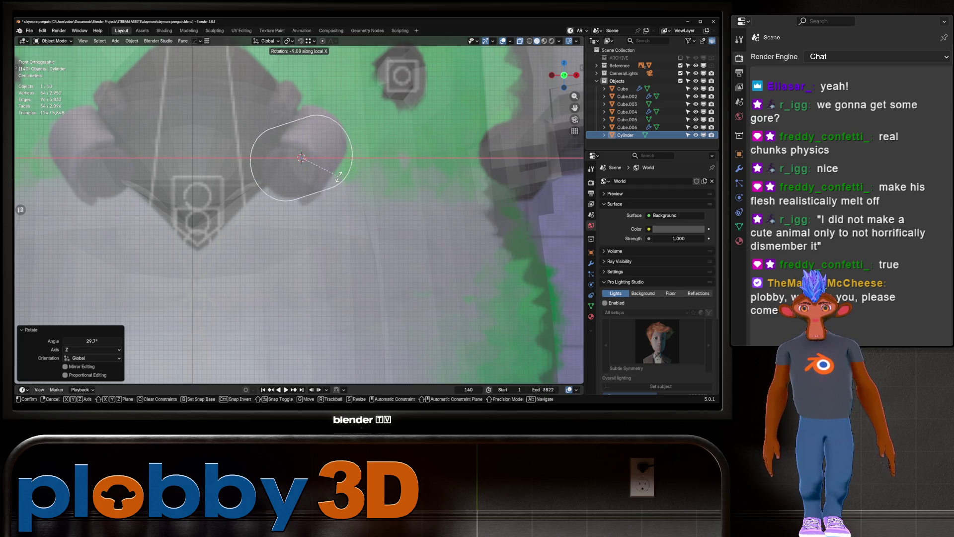
click(341, 154)
key(s)
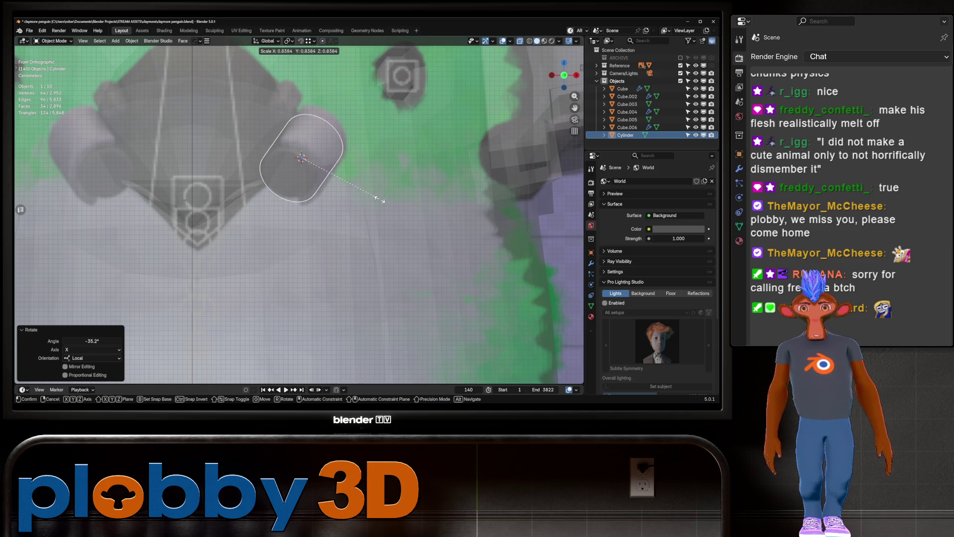
key(Return)
Check the cylinder's orientation in Edit Mode from an orbited and a front view.
key(Tab)
right_click(260, 151)
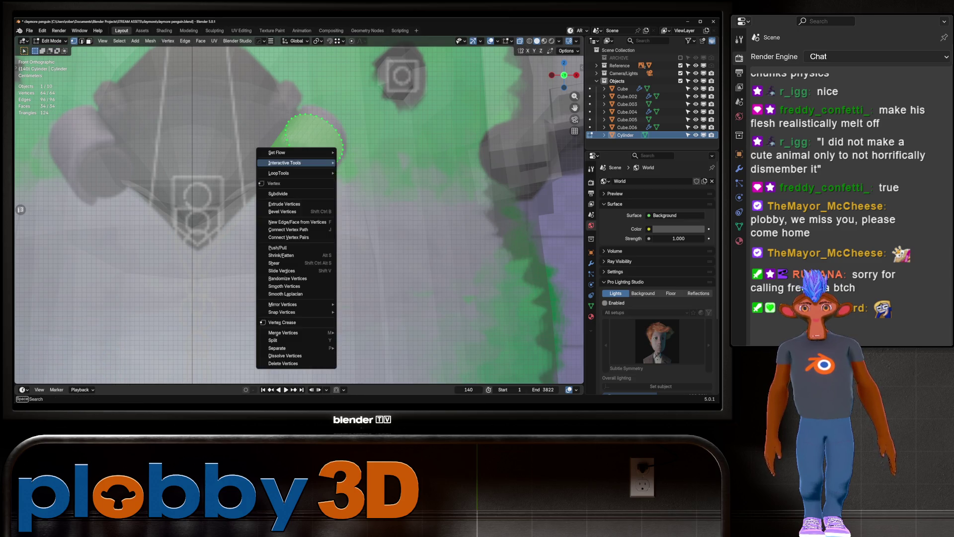
key(Escape)
key(alt+z)
mouse_move(302, 158)
middle_down()
mouse_move(328, 144)
mouse_move(303, 161)
middle_up()
key(alt+z)
key(KP_1)
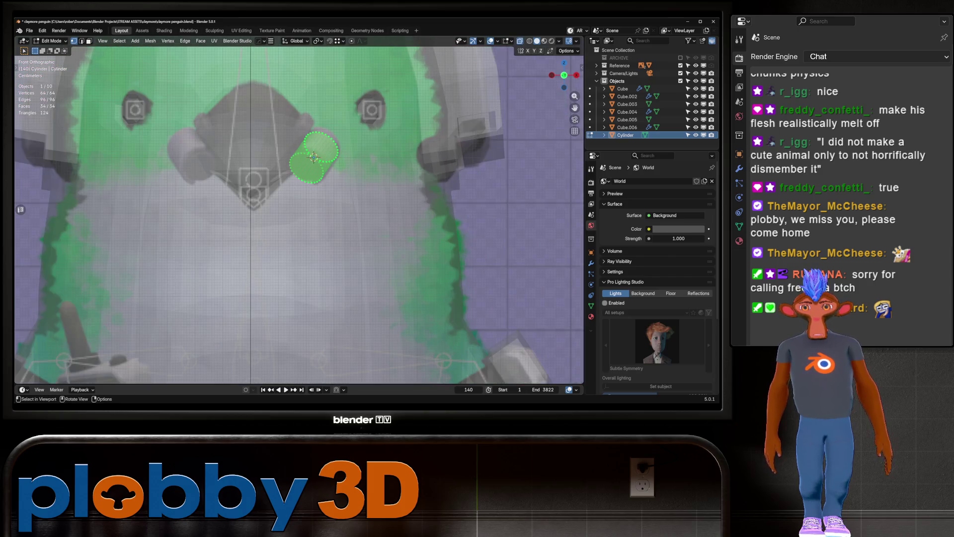
key(alt+z)
key(Tab)
Undo the cylinder's tilt, abandoning trial X-scale and free-rotation attempts.
key(s)
key(x)
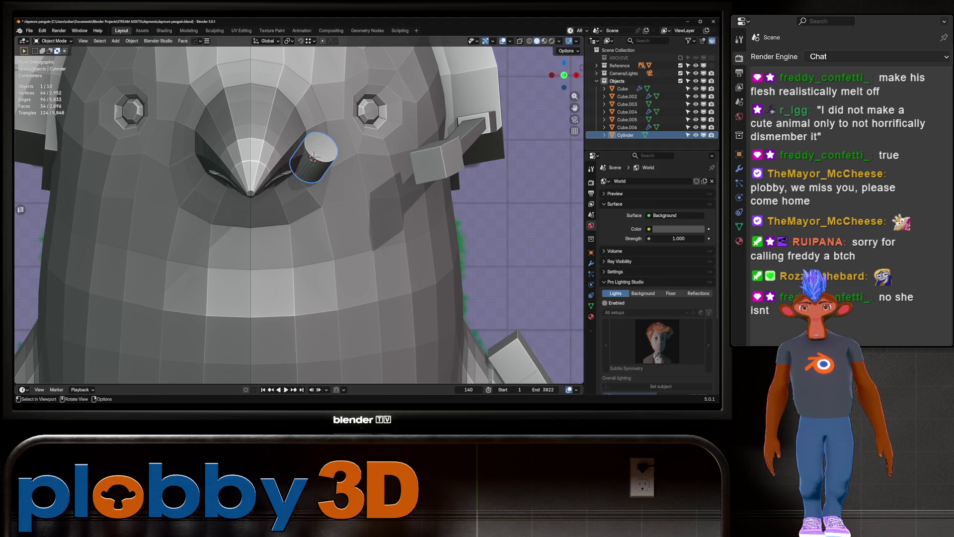
key(Escape)
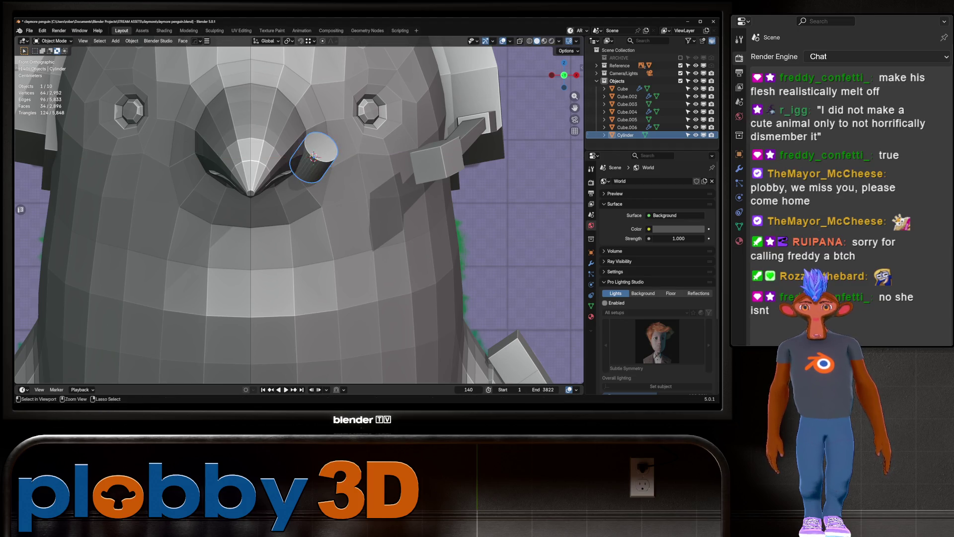
key(ctrl+z)
key(ctrl+z)
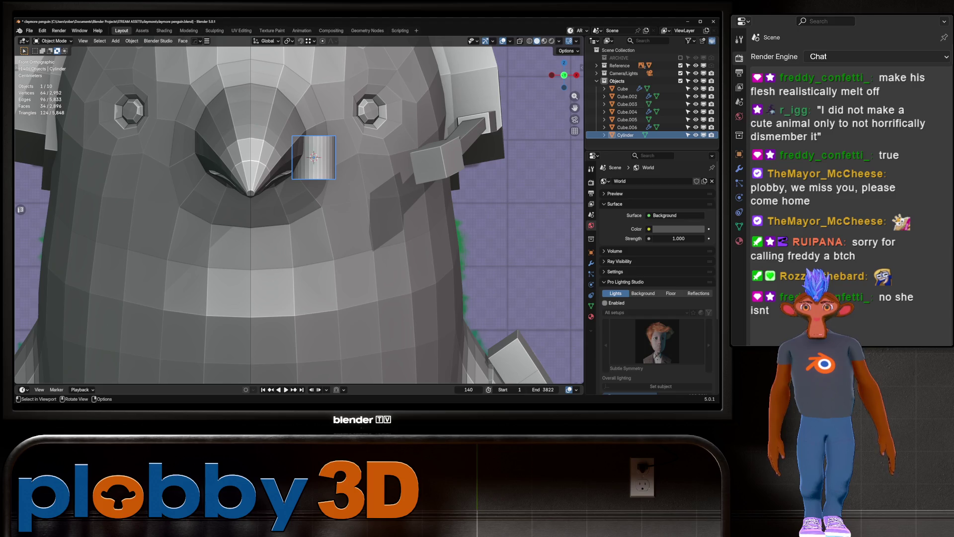
key(alt+z)
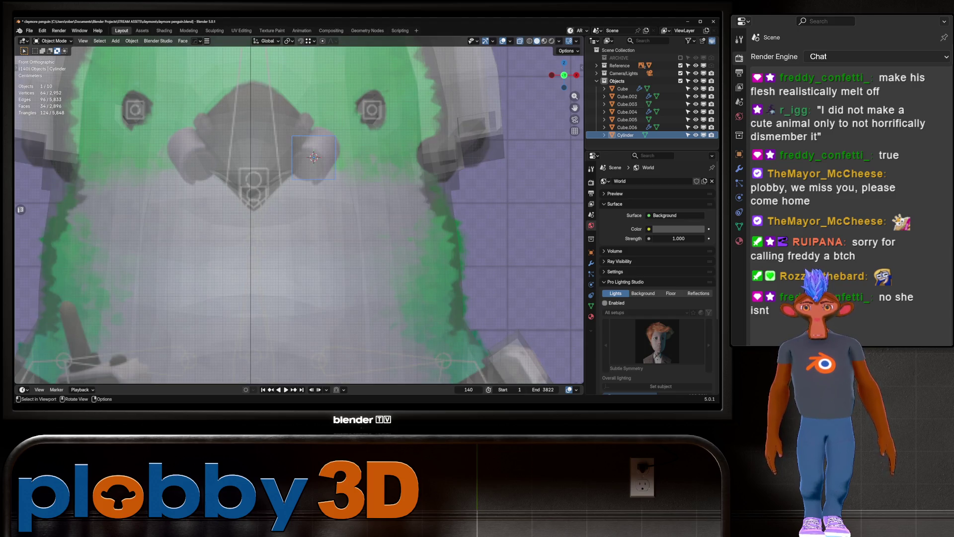
key(r)
key(r)
key(Escape)
key(alt+z)
key(r)
key(r)
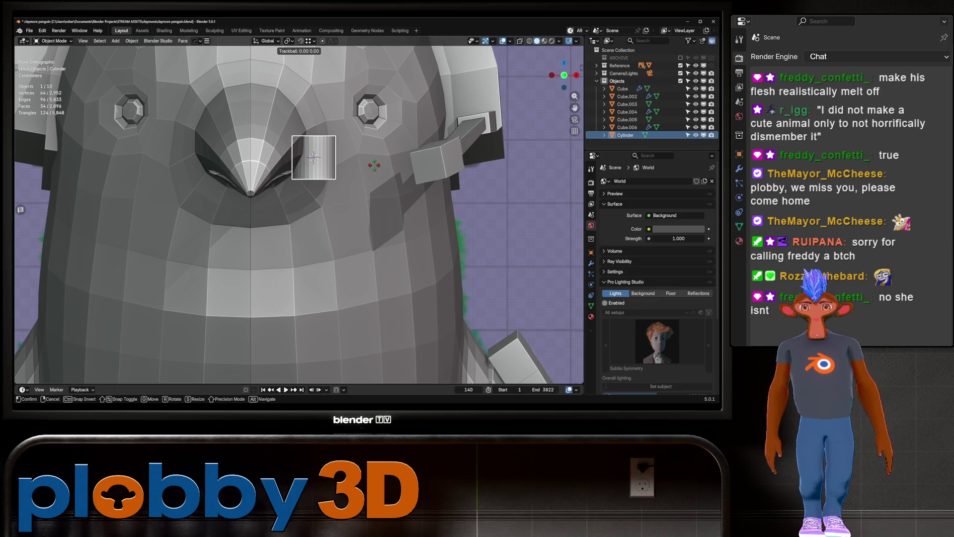
key(Escape)
Re-tilt the cylinder -33.9° about X and 30.1° about its local Y axis.
key(s)
key(x)
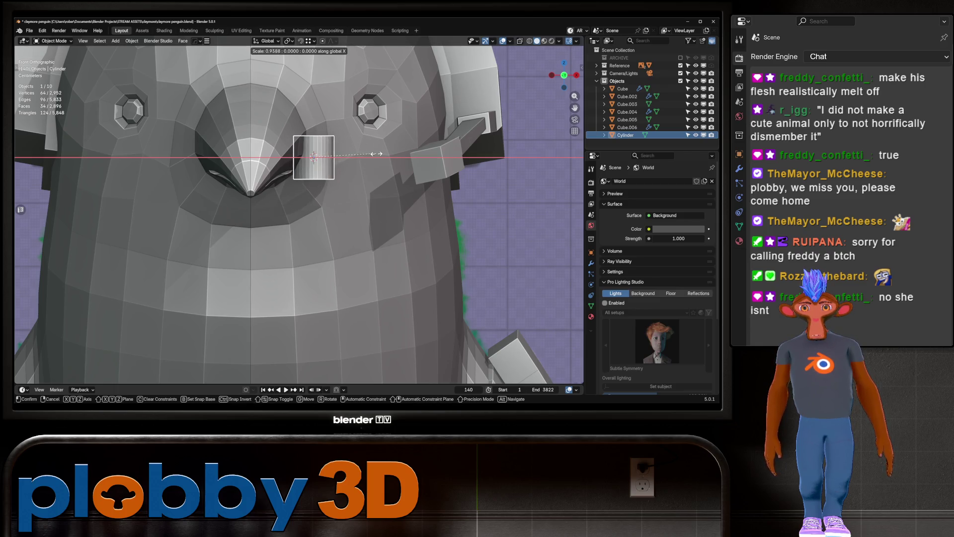
key(r)
click(388, 97)
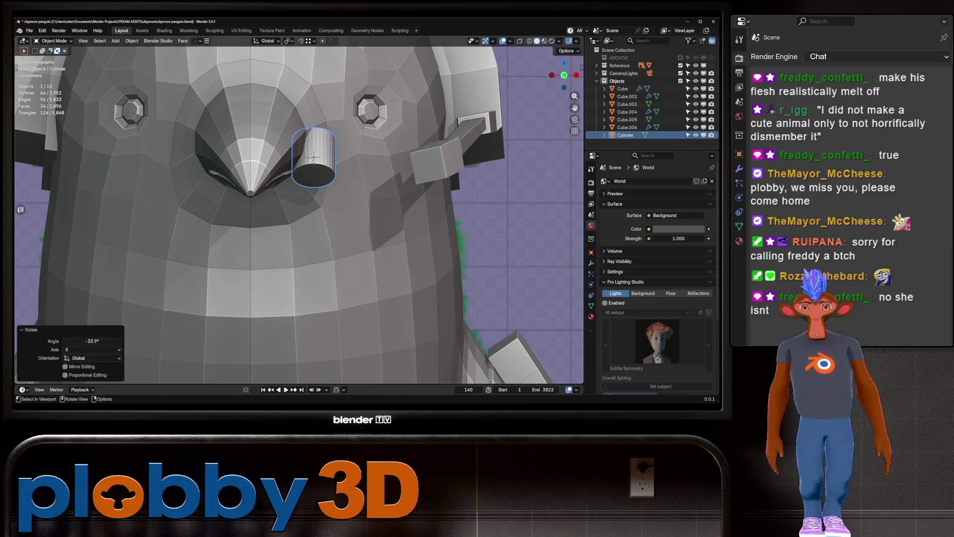
key(r)
key(z)
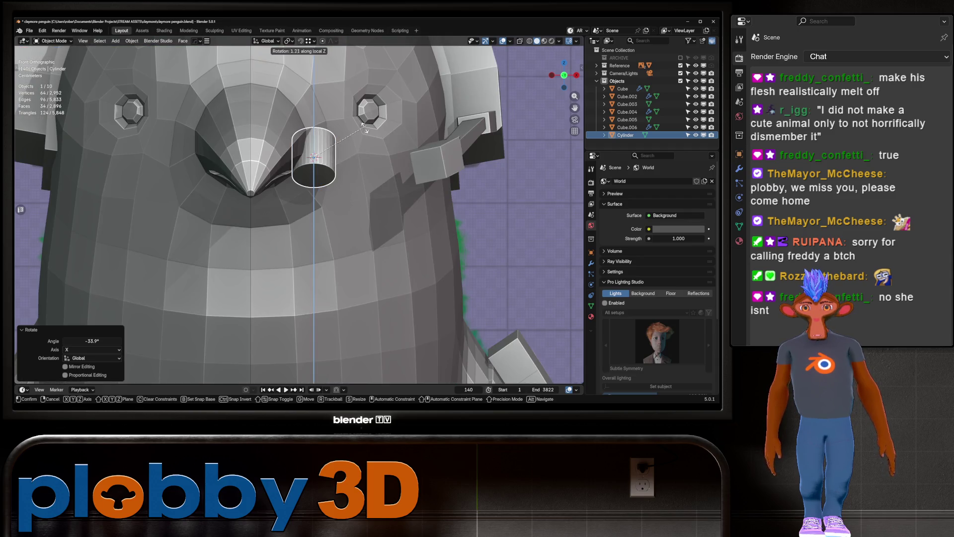
key(z)
key(z)
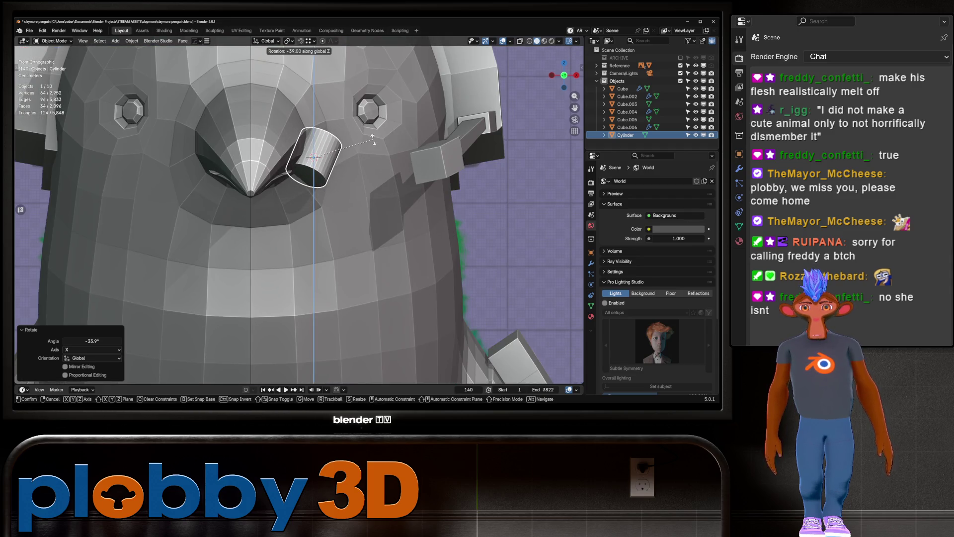
key(y)
key(y)
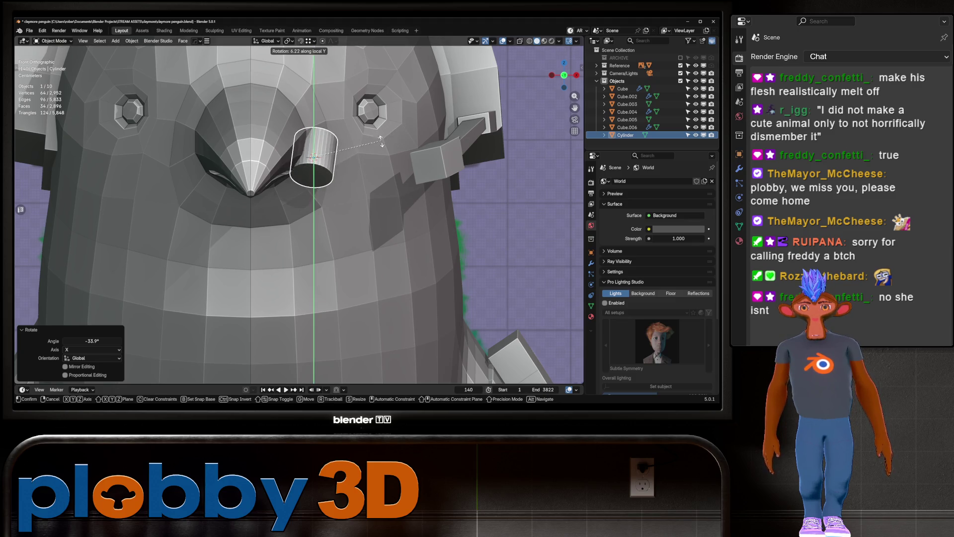
click(357, 164)
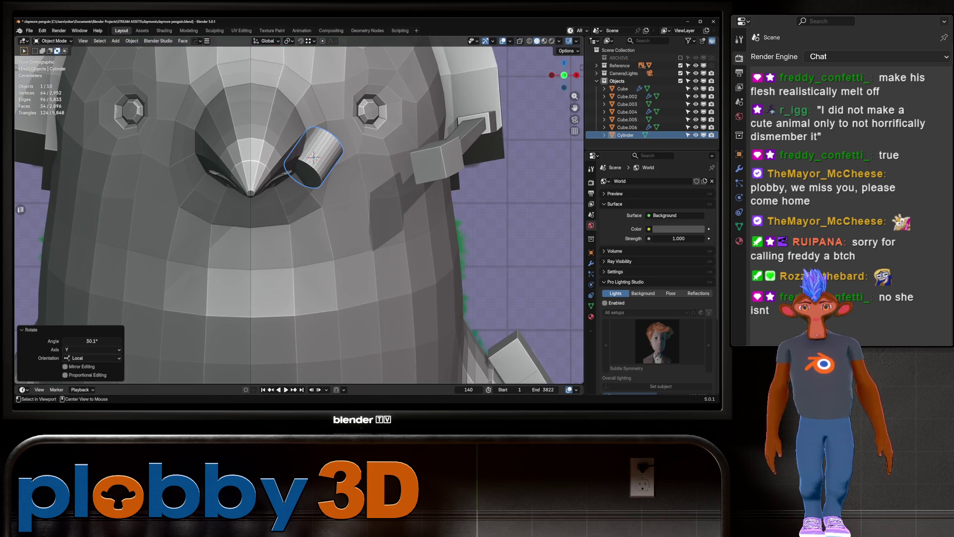
Scale the cylinder to 0.73 and edge-slide its end face loop inward.
text(s.73)
key(Return)
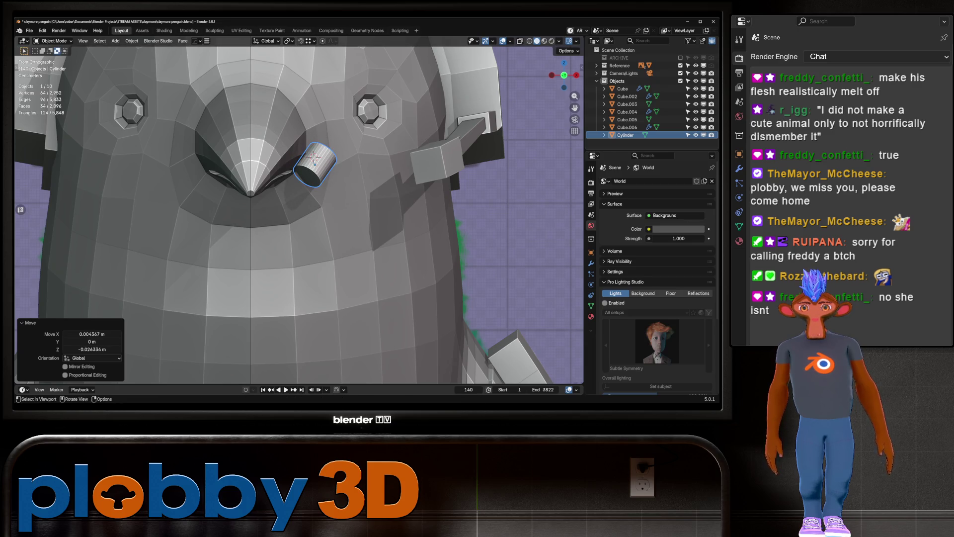
key(Tab)
mouse_move(313, 158)
middle_down()
mouse_move(357, 144)
mouse_move(348, 154)
middle_up()
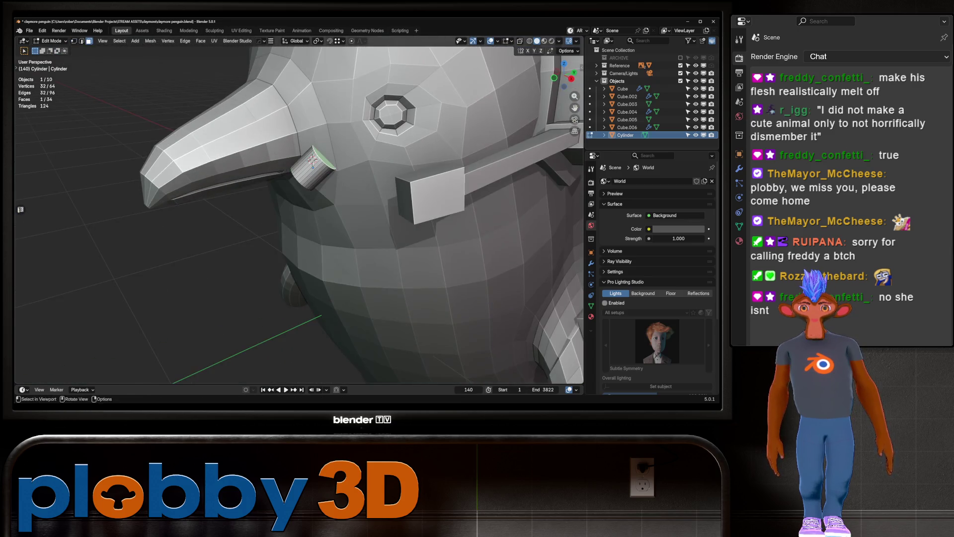
key(3)
click(323, 159)
key(g)
key(g)
click(437, 105)
key(KP_1)
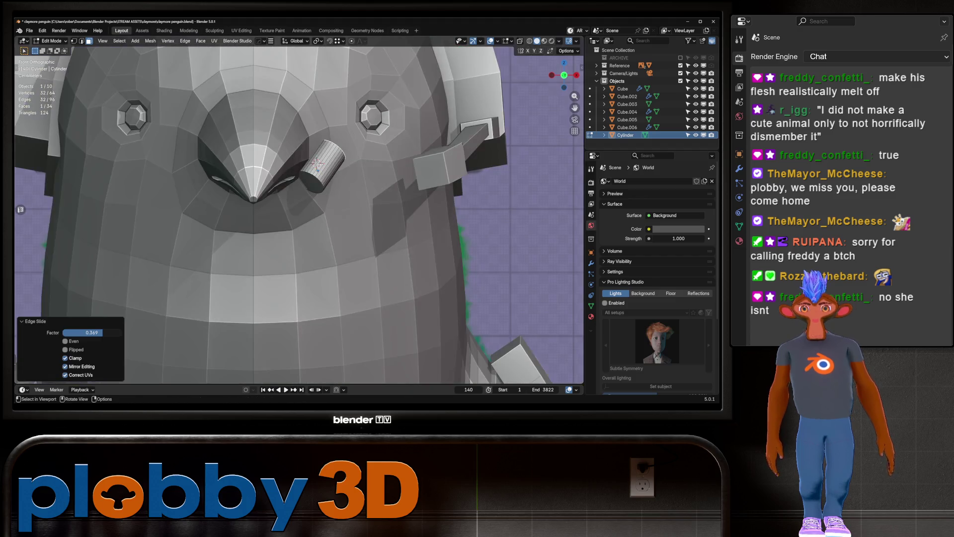
Thicken the selected cylinder faces with Shrink/Fatten by 0.417 m.
key(alt+z)
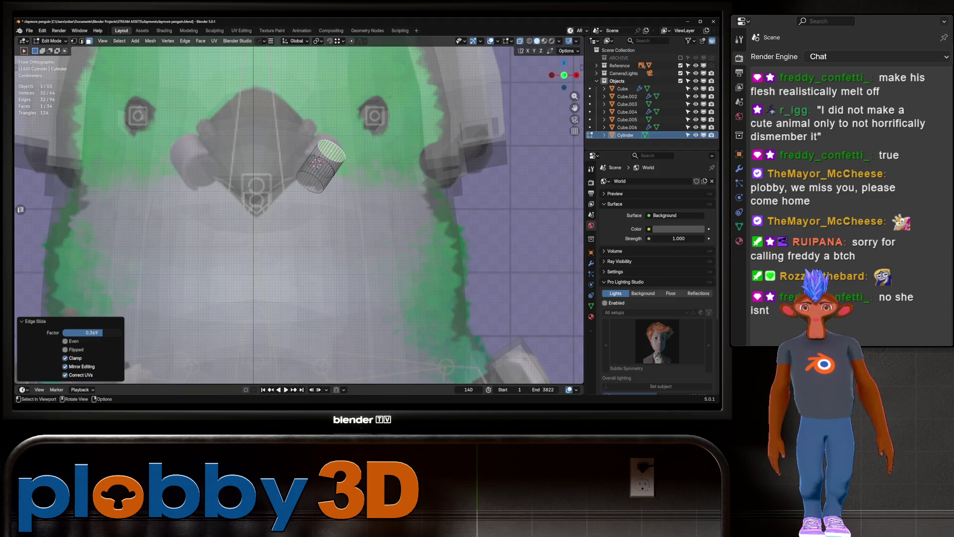
key(g)
key(g)
key(Escape)
key(g)
key(g)
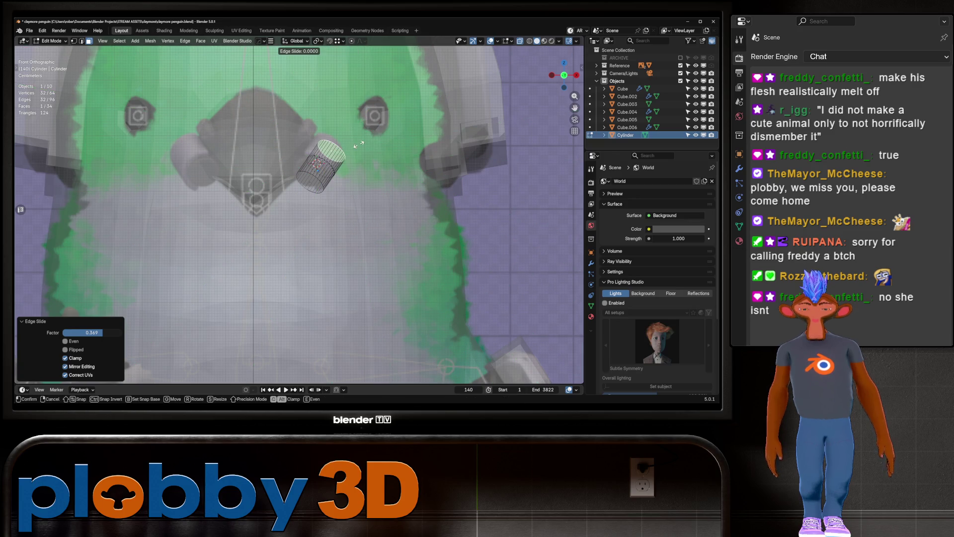
key(Escape)
key(alt+z)
middle_drag(298, 223, 347, 208)
key(g)
key(g)
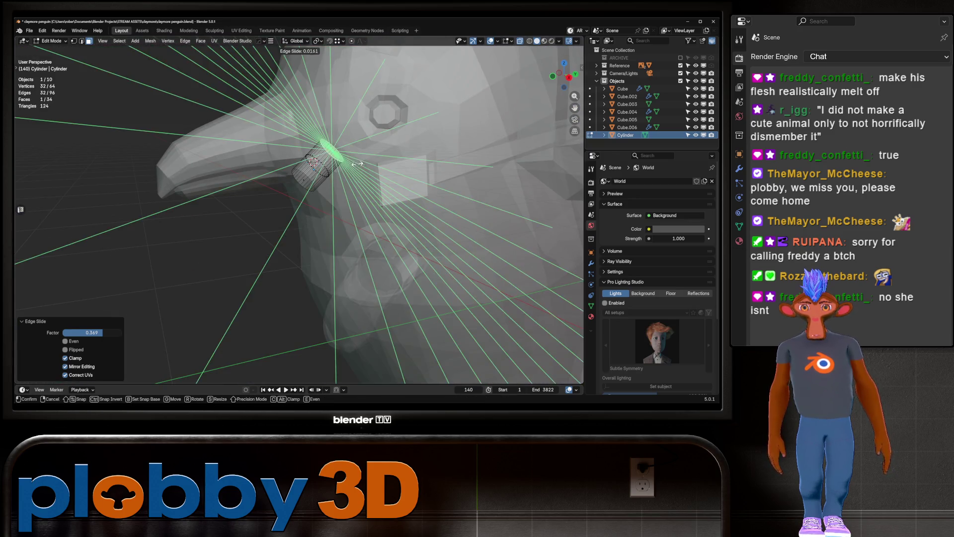
key(Escape)
key(alt+s)
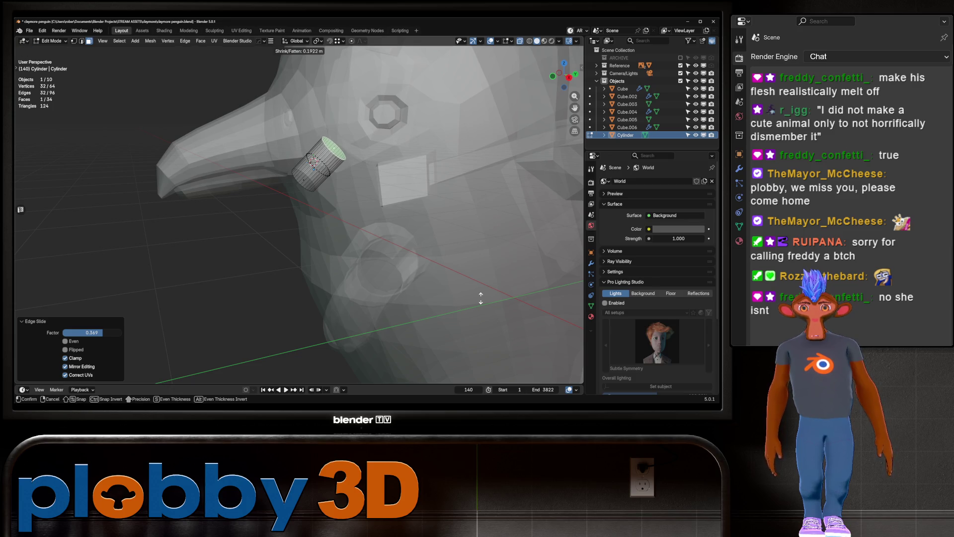
click(516, 334)
Nudge the cylinder into place on the beak in front X-ray view.
key(KP_1)
key(alt+z)
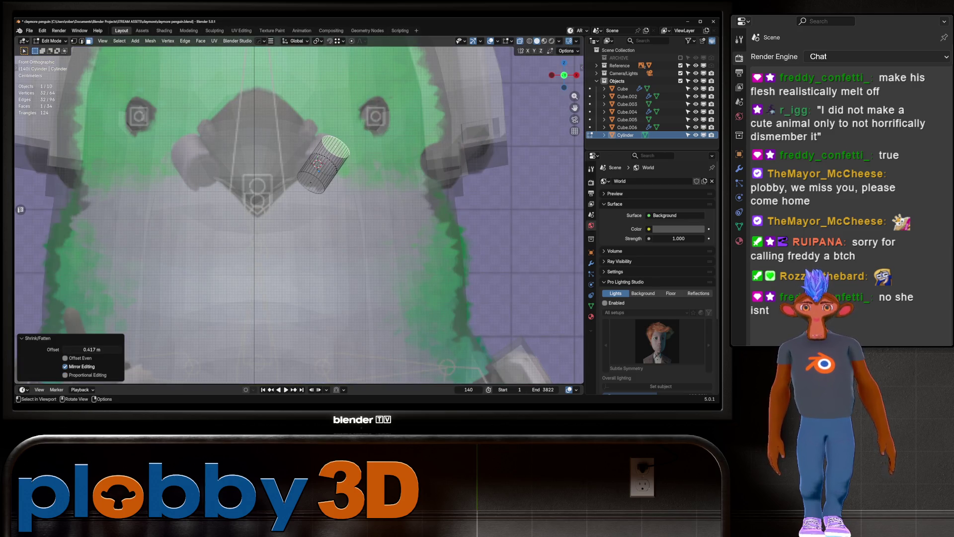
key(Tab)
key(g)
click(317, 164)
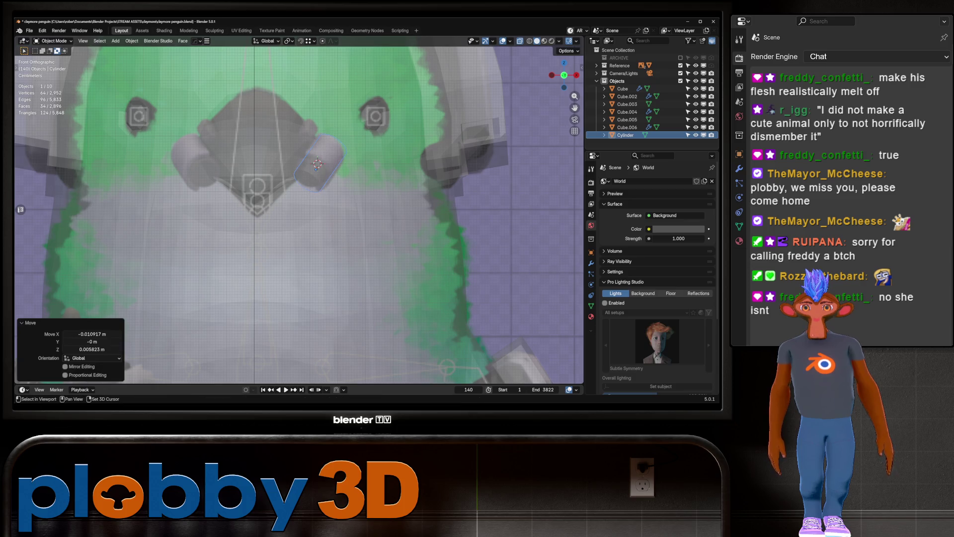
Extrude the cylinder's upper face ring and Shrink/Fatten it 0.297 m into a thicker rim.
key(ctrl+z)
key(Tab)
key(alt+a)
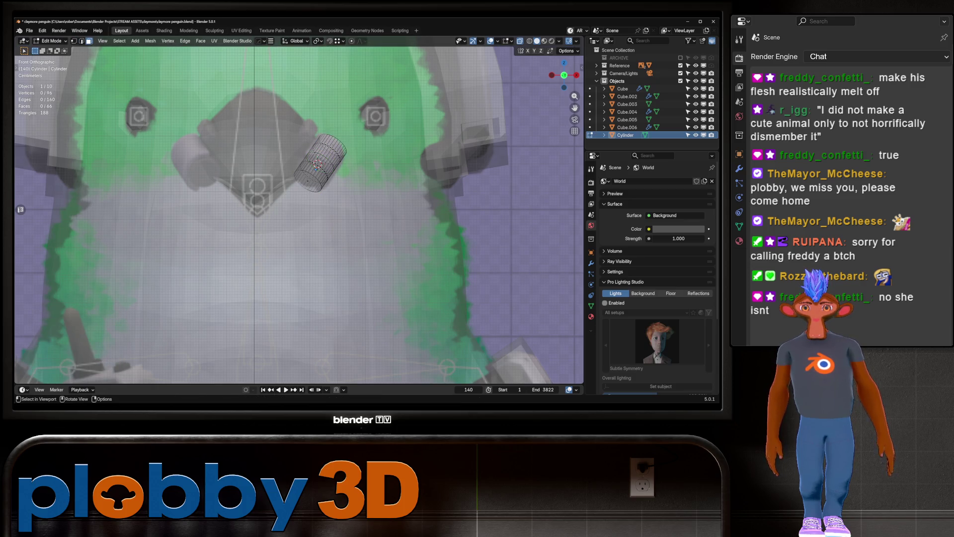
alt+click(336, 148)
key(e)
key(Escape)
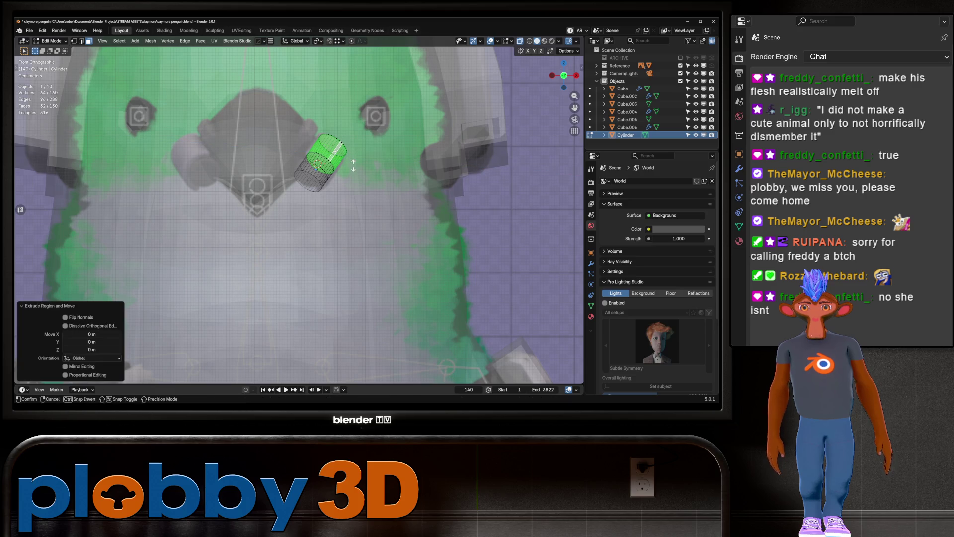
key(alt+s)
click(229, 111)
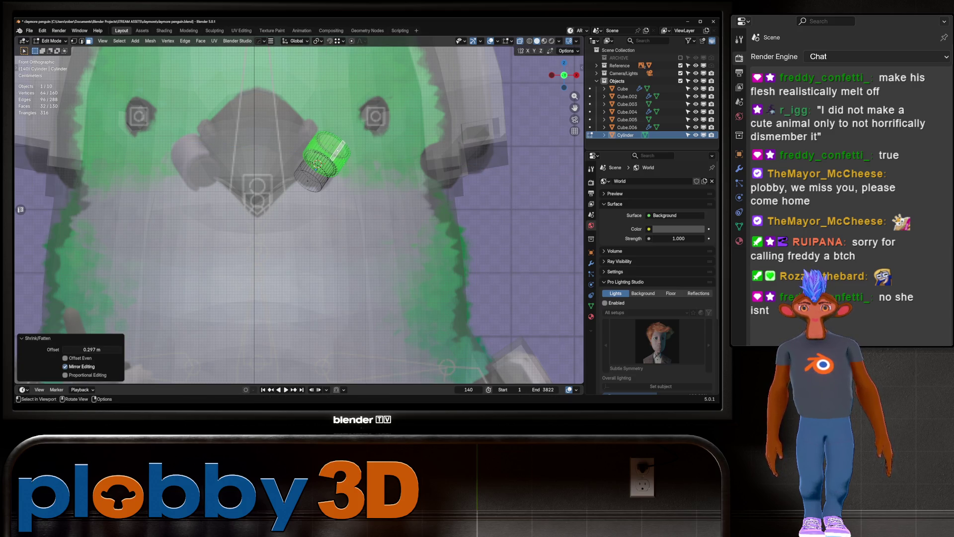
key(Tab)
Mirror the nostril cylinder across X to the beak's other side.
key(alt+z)
middle_drag(229, 110, 348, 199)
key(alt+x)
click(362, 210)
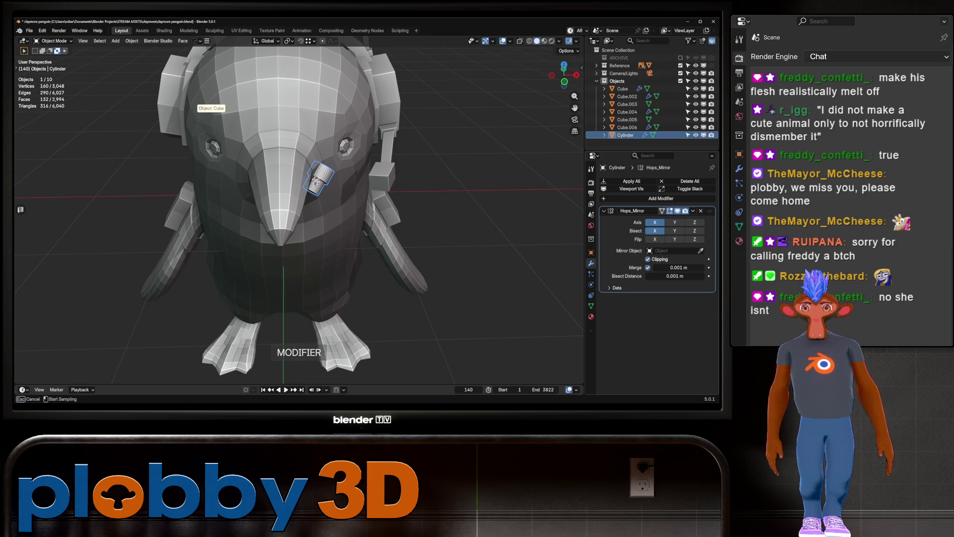
Apply Shade Auto Smooth to the cylinder nostril piece.
mouse_move(318, 198)
middle_down()
mouse_move(268, 194)
mouse_move(318, 179)
mouse_move(298, 199)
middle_up()
scroll(298, 199, up, 4)
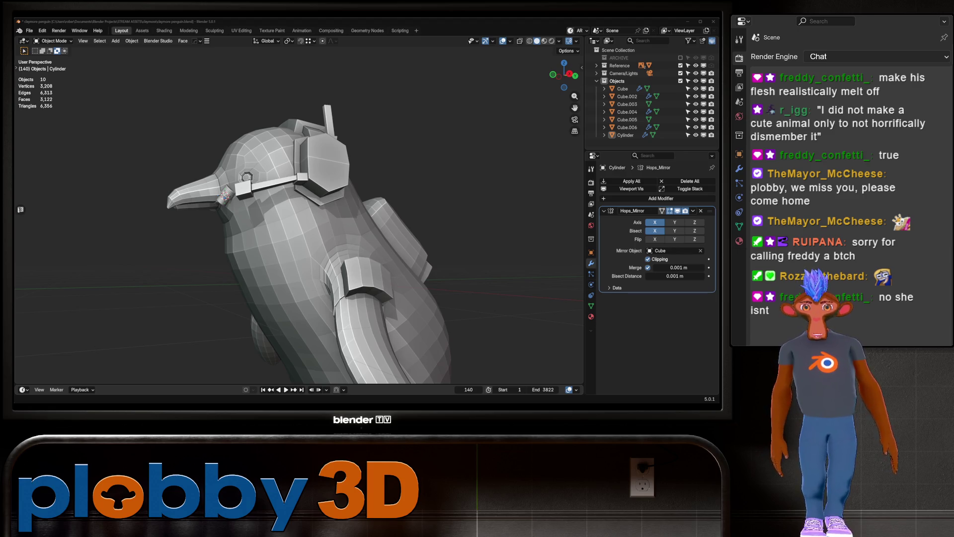
scroll(248, 199, up, 5)
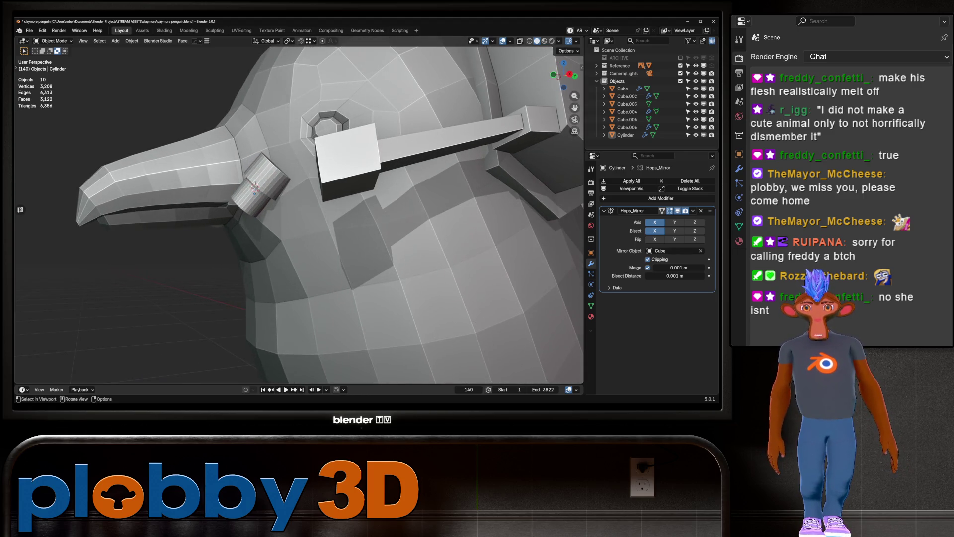
right_click(248, 199)
click(248, 198)
scroll(248, 199, down, 4)
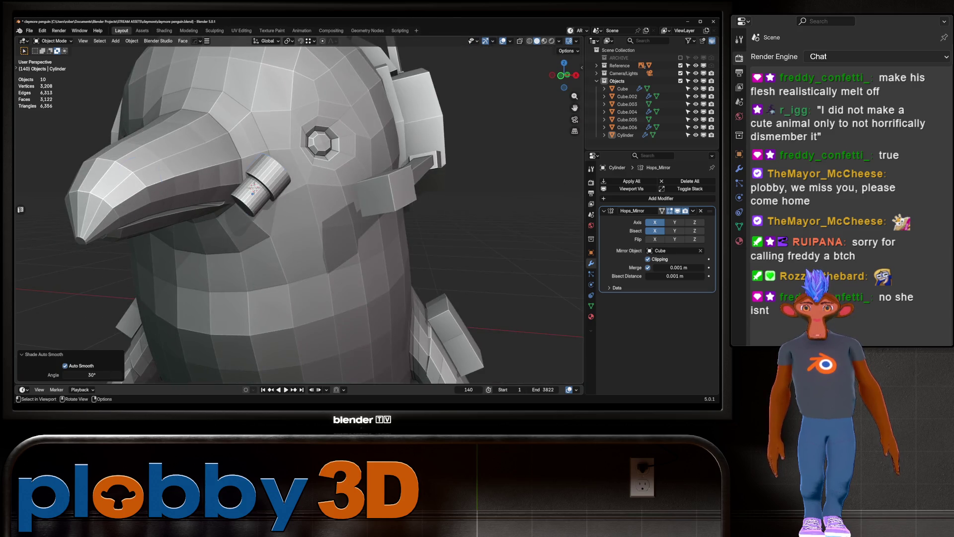
right_click(258, 185)
click(258, 185)
Apply Shade Auto Smooth to the penguin's Cube body.
scroll(261, 188, down, 2)
scroll(260, 188, down, 3)
middle_drag(260, 187, 269, 186)
key(alt+a)
scroll(268, 186, up, 5)
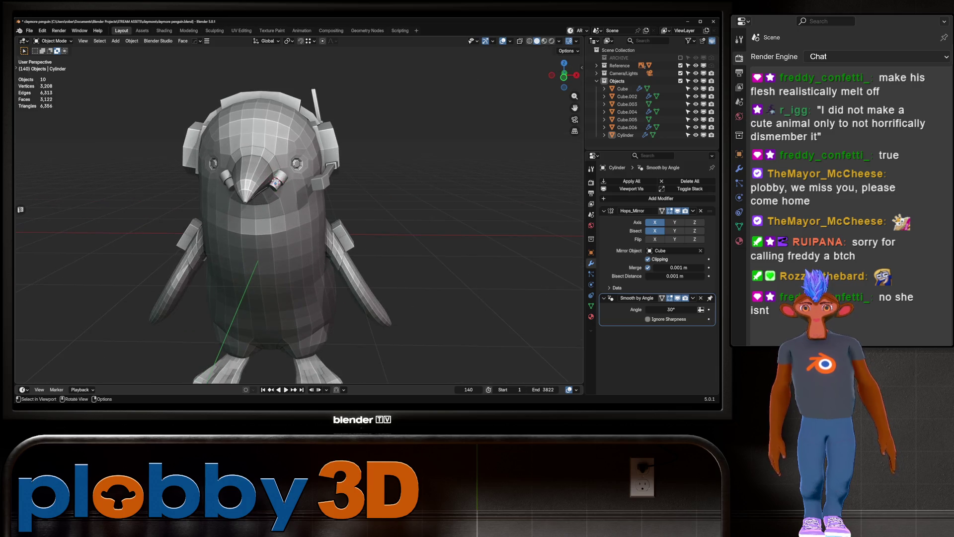
click(221, 176)
right_click(221, 176)
click(221, 177)
scroll(221, 177, down, 2)
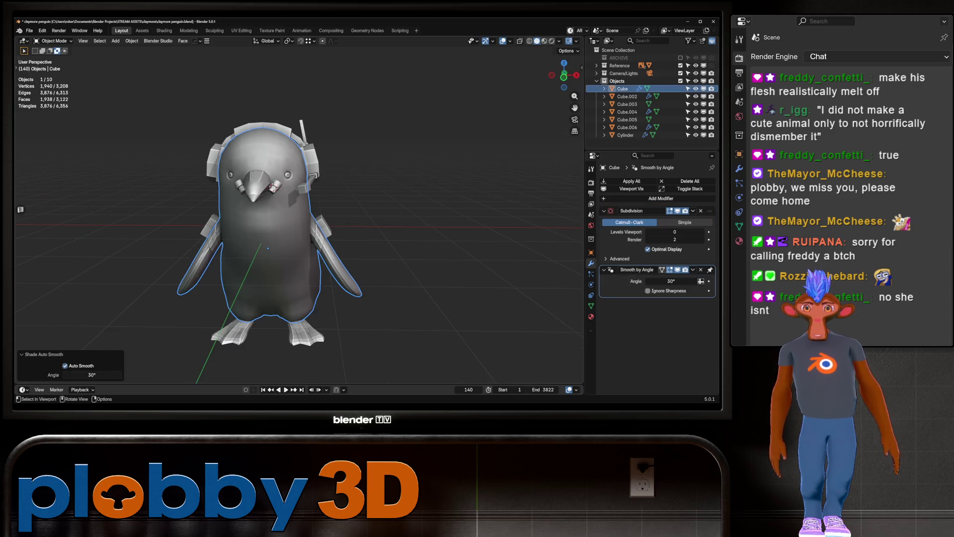
Try a 53.1° body smoothing angle, then remove the body's Smooth by Angle and Subdivision modifiers.
scroll(268, 234, up, 1)
drag(671, 281, 693, 281)
mouse_move(298, 223)
middle_down()
mouse_move(238, 208)
mouse_move(347, 199)
mouse_move(303, 209)
middle_up()
key(alt+a)
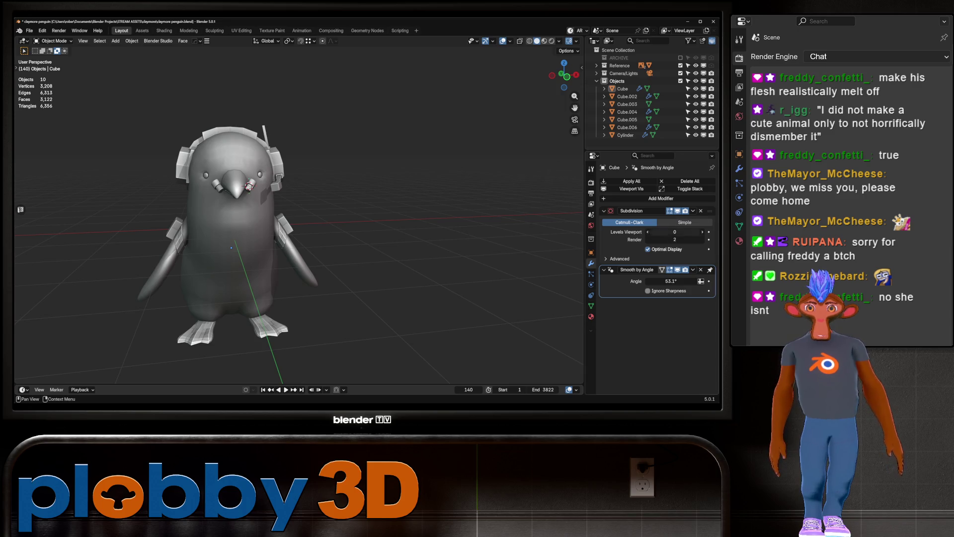
key(x)
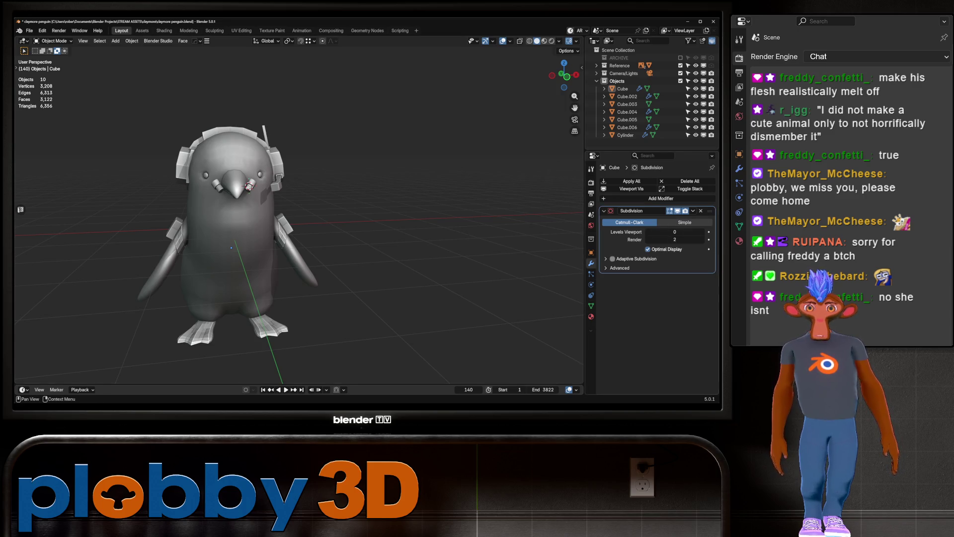
key(x)
Apply Shade Auto Smooth to the arm band (Cube.006) and raise its angle to 47.5°.
mouse_move(298, 209)
middle_down()
mouse_move(378, 209)
mouse_move(318, 218)
mouse_move(358, 243)
mouse_move(317, 227)
mouse_move(278, 229)
middle_up()
right_click(341, 214)
click(358, 243)
right_click(351, 226)
click(350, 226)
key(alt+a)
drag(670, 367, 677, 368)
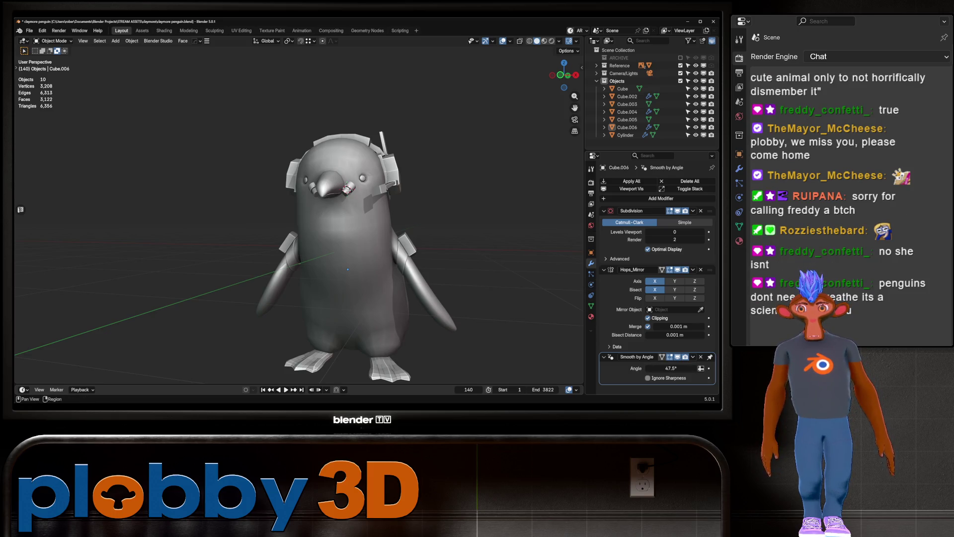
Apply Shade Auto Smooth to Cube.003 on the head.
key(Tab)
key(Tab)
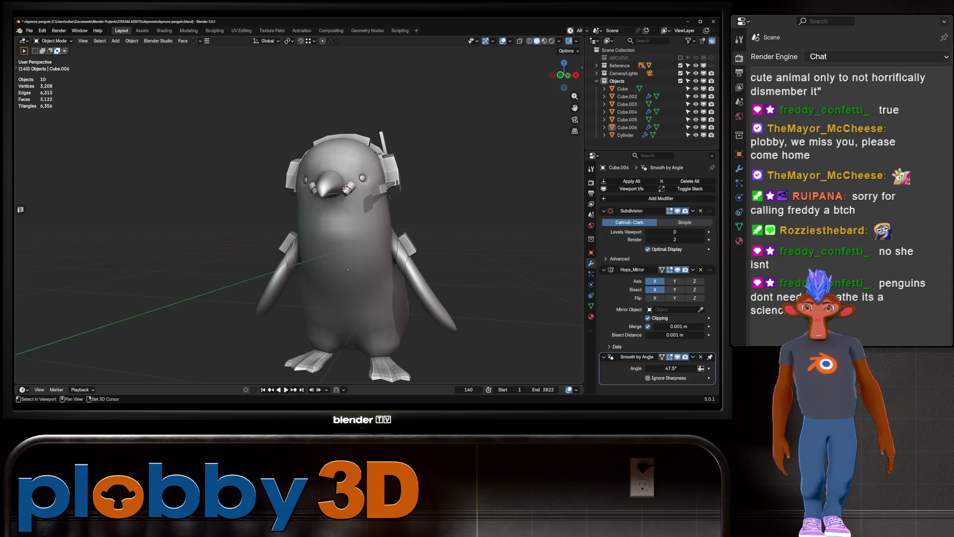
mouse_move(348, 269)
middle_down()
mouse_move(267, 310)
mouse_move(318, 214)
middle_up()
click(333, 191)
right_click(331, 175)
click(331, 176)
mouse_move(331, 175)
middle_down()
mouse_move(407, 186)
mouse_move(378, 189)
middle_up()
key(alt+a)
Inspect the smoothed model from above and then straight from the right side.
scroll(408, 186, down, 2)
scroll(348, 199, up, 5)
mouse_move(437, 175)
middle_down()
mouse_move(349, 260)
mouse_move(248, 174)
mouse_move(318, 167)
middle_up()
scroll(348, 259, down, 3)
scroll(240, 168, up, 4)
key(KP_3)
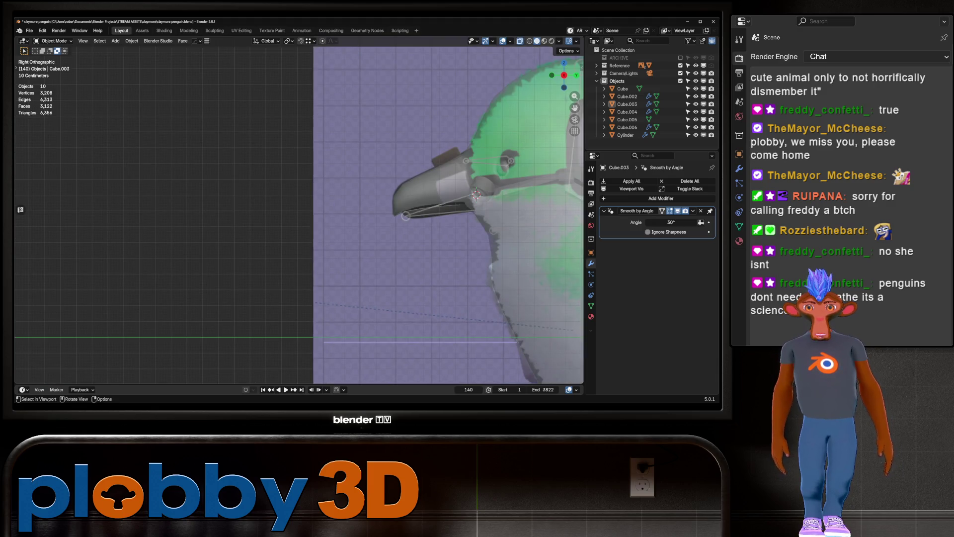
Select the beak piece, then the mirrored cylinder nostril.
scroll(497, 210, up, 5)
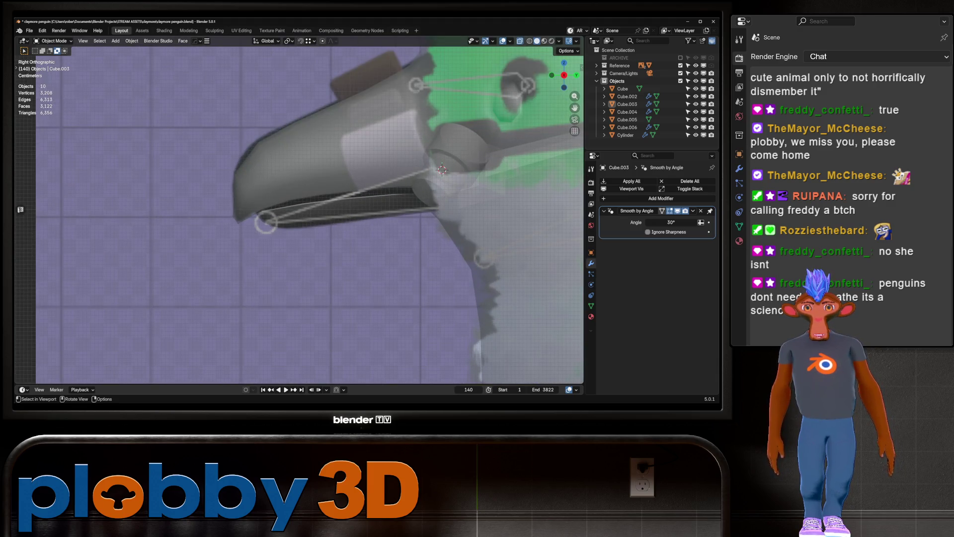
scroll(497, 203, down, 1)
click(496, 199)
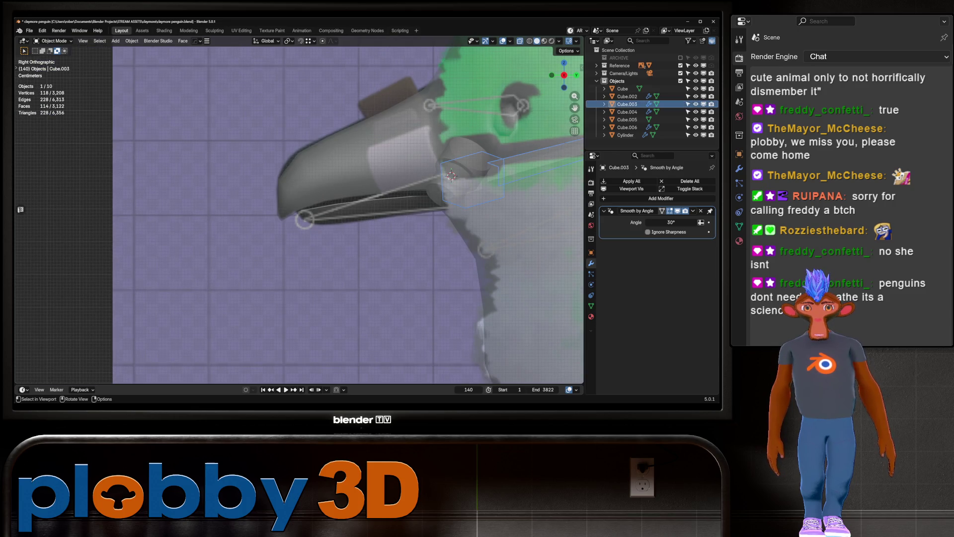
click(625, 135)
Try moving and rotating the nostril cylinder about its X axis, cancelling each attempt.
key(g)
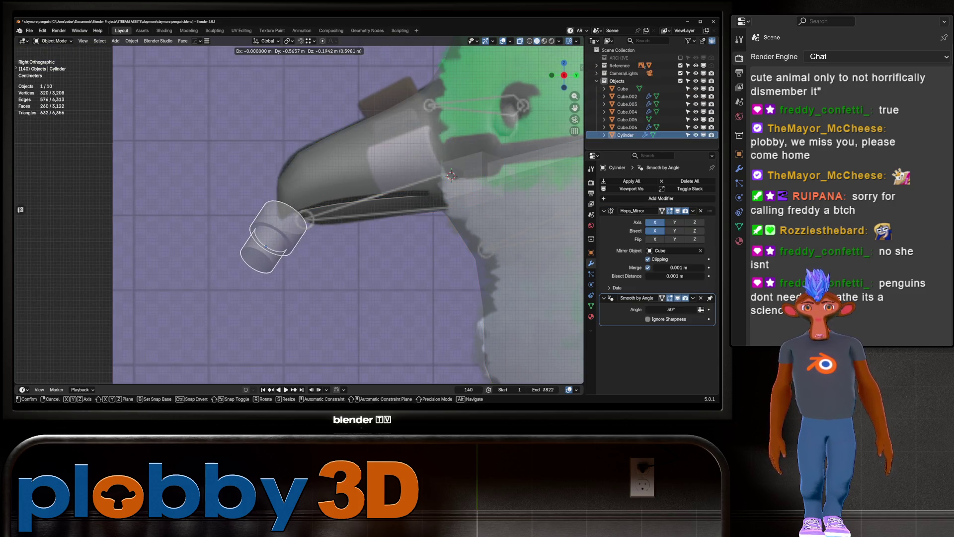
key(Escape)
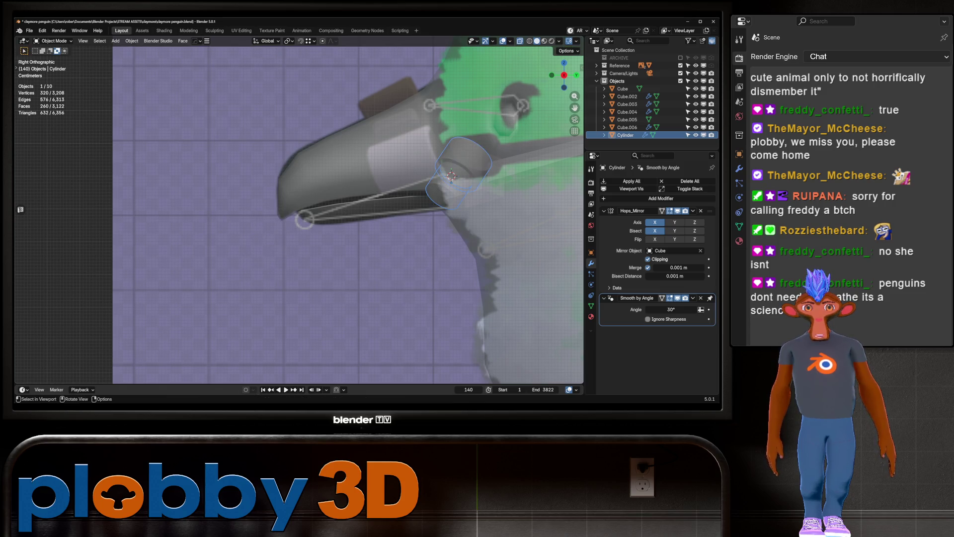
key(r)
key(x)
key(x)
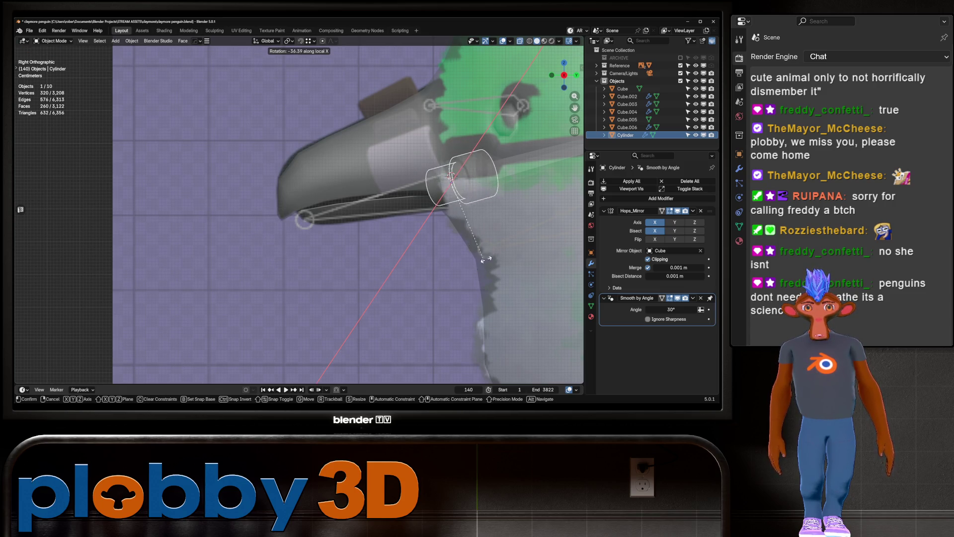
key(Escape)
key(r)
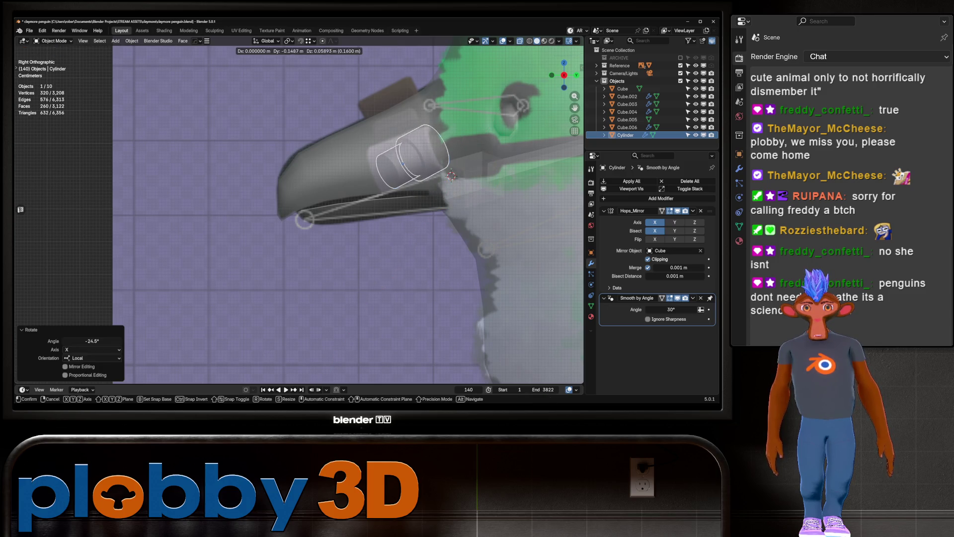
key(Escape)
In front orthographic view, move the mirrored nostrils along local Z, then spread them along local X.
middle_drag(482, 208, 457, 184)
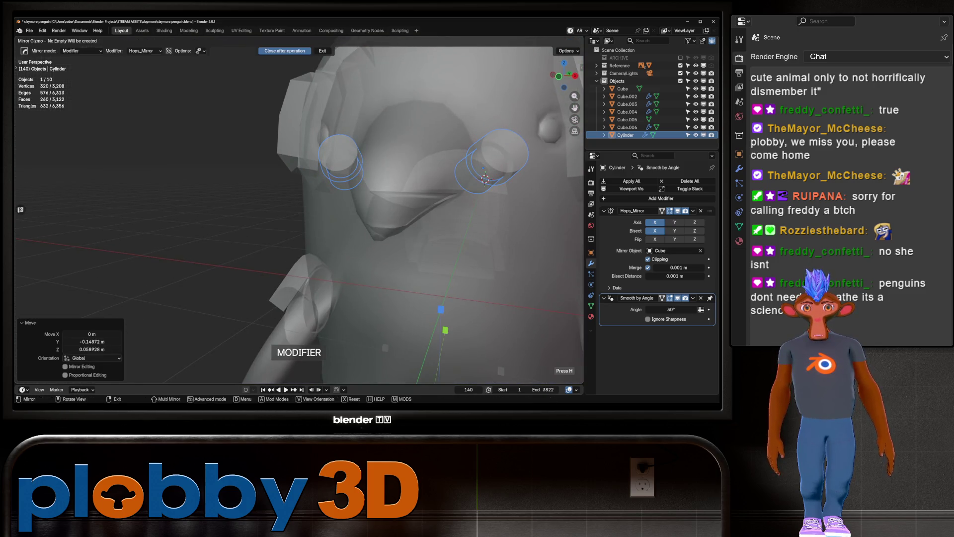
key(KP_1)
key(KP_5)
key(KP_5)
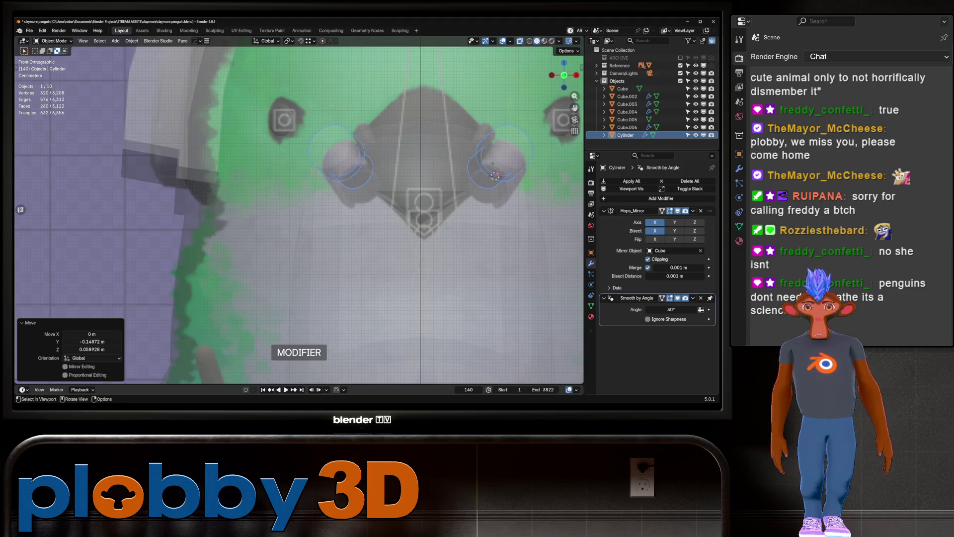
scroll(298, 214, down, 2)
key(g)
key(z)
key(z)
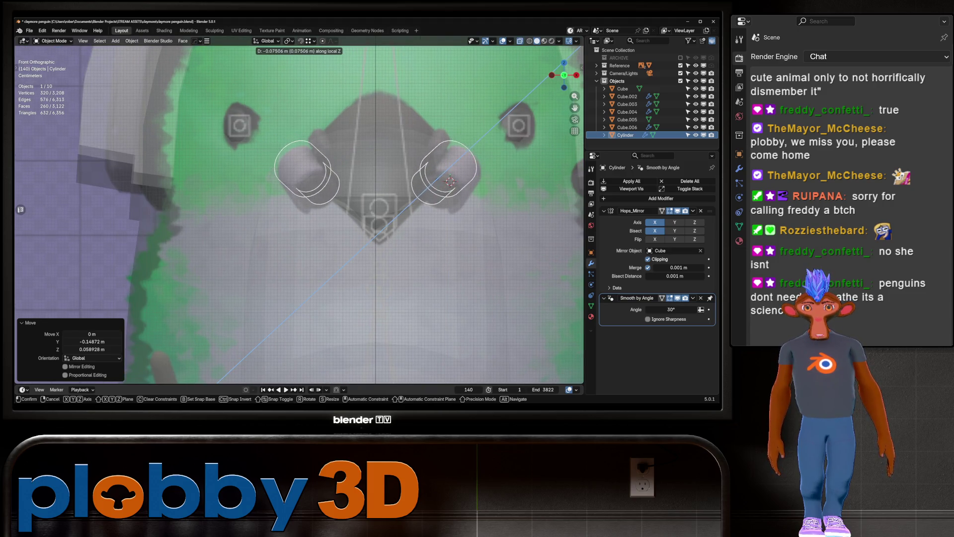
key(Return)
key(g)
key(x)
key(x)
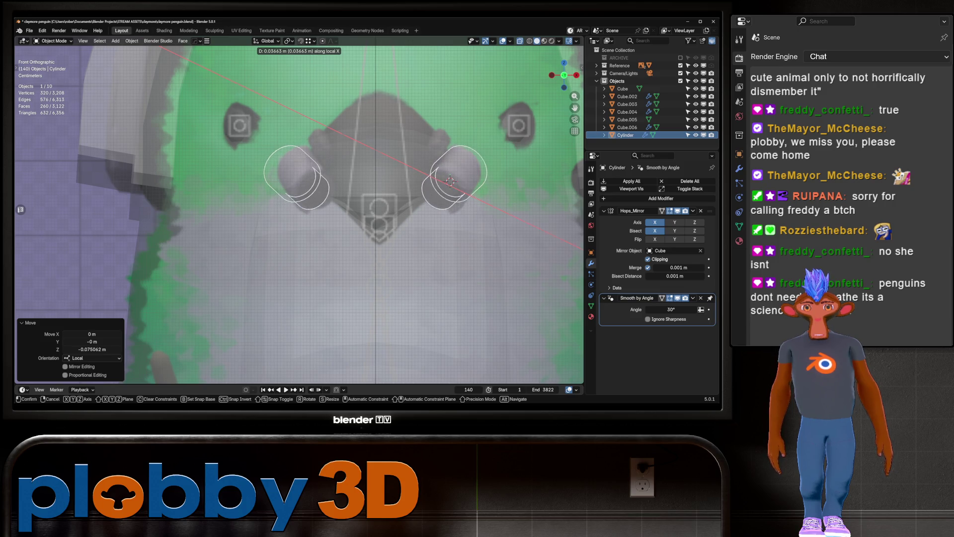
key(Return)
From the right view, scale the nostrils to 1.196 and shift them 0.044 m in Y, 0.027 m in Z.
key(KP_3)
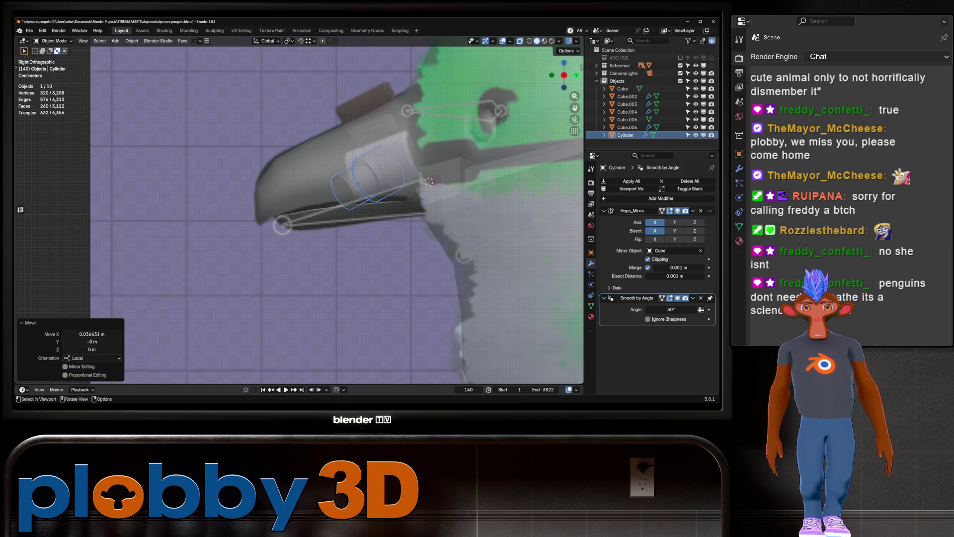
key(s)
key(Return)
key(g)
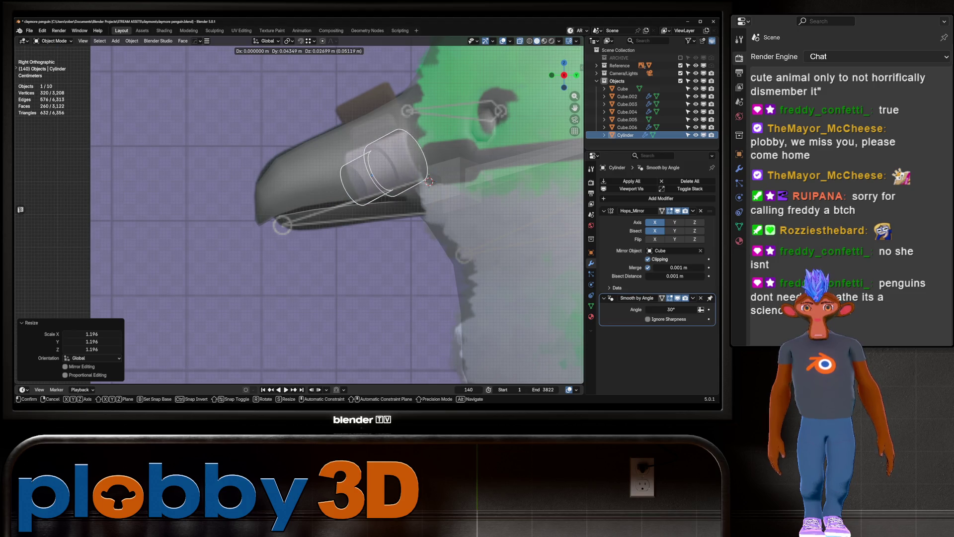
key(Return)
Check the nostrils in perspective and front view, then begin rotating them.
middle_drag(338, 213, 377, 198)
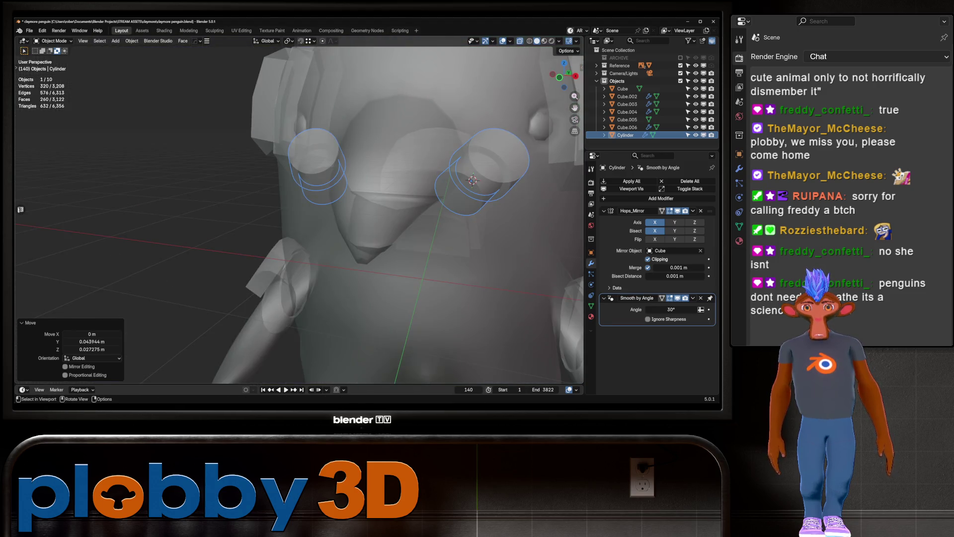
key(KP_1)
scroll(503, 227, up, 4)
key(r)
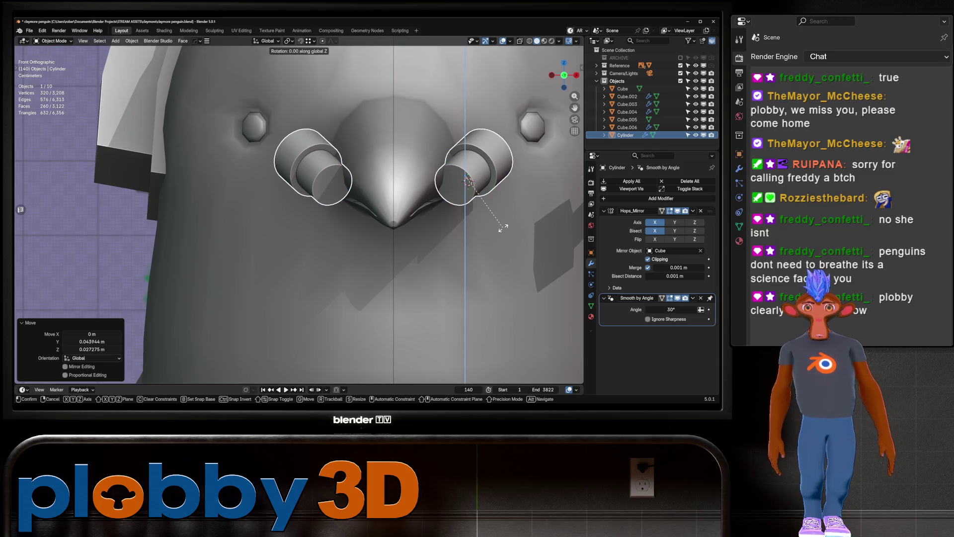
key(z)
key(z)
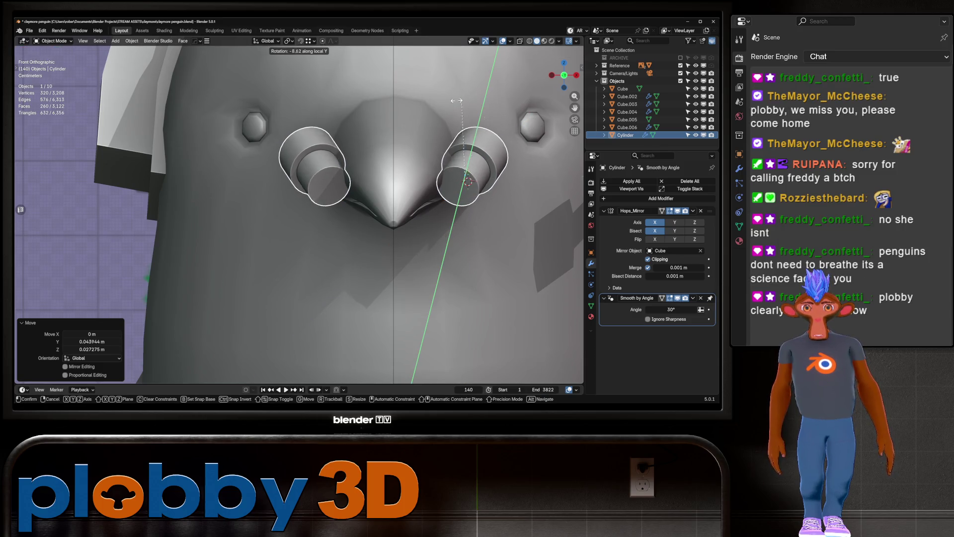